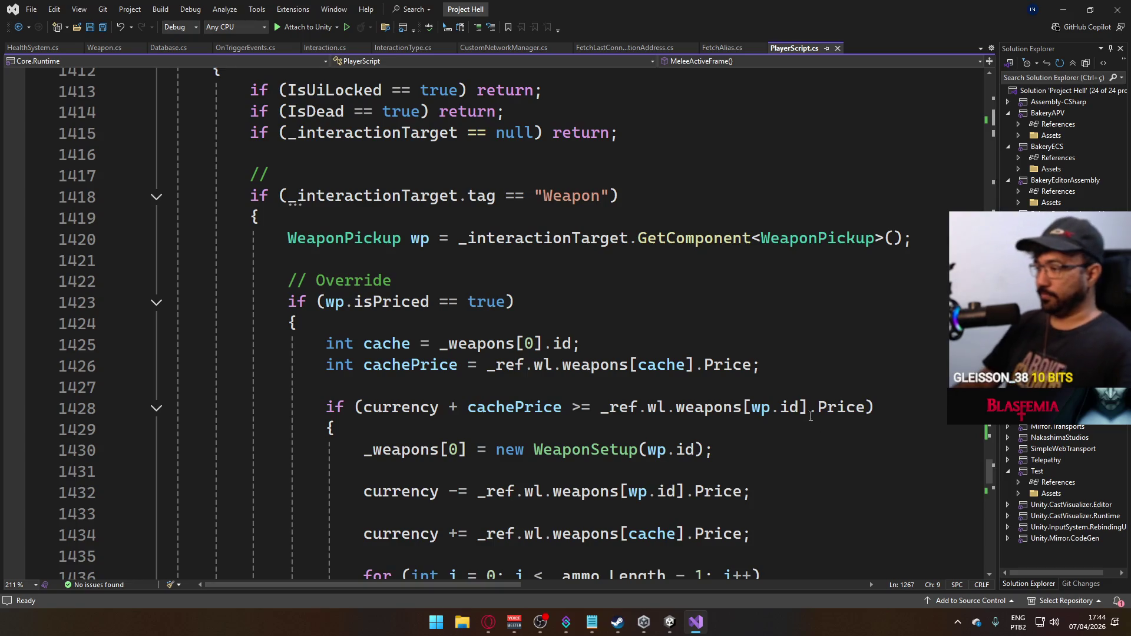
pyautogui.scroll(-3, 810, 416)
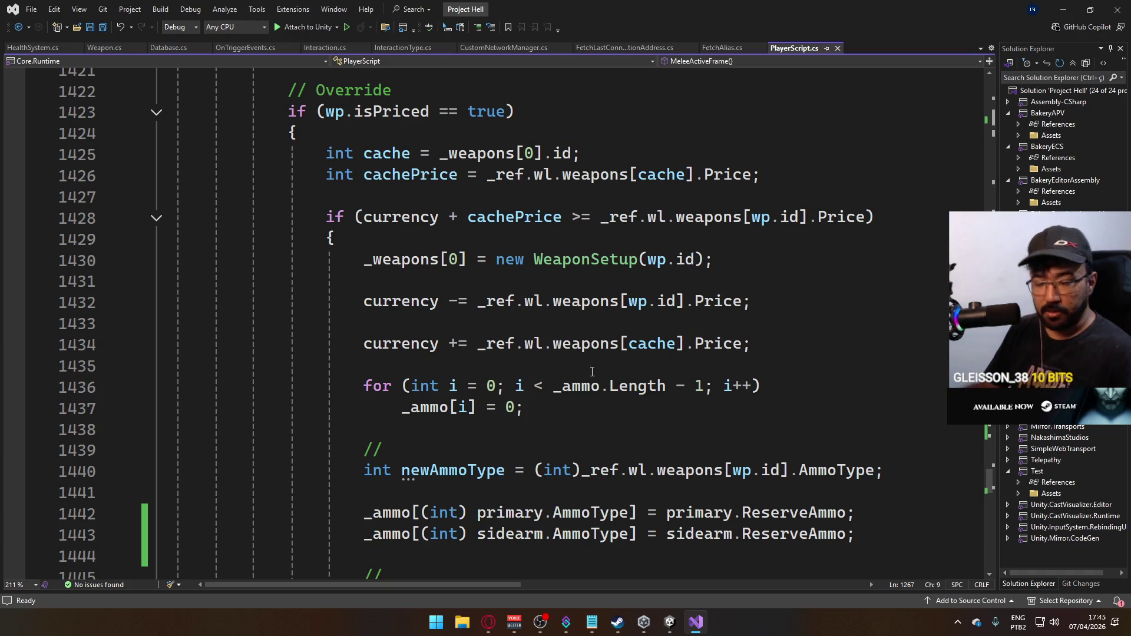
pyautogui.scroll(-2, 535, 358)
pyautogui.scroll(-2, 538, 360)
pyautogui.scroll(-3, 531, 441)
pyautogui.scroll(7, 603, 439)
pyautogui.scroll(4, 602, 438)
pyautogui.scroll(1, 603, 438)
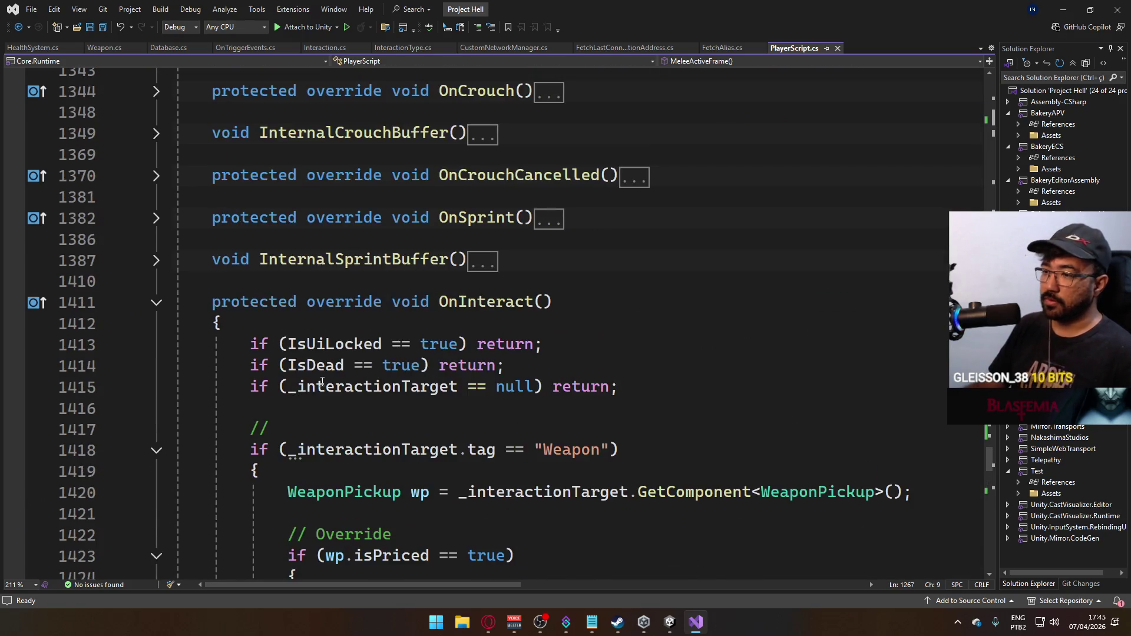
# Collapse the Weapon interaction branch and the SetupActiveLoadout method body in PlayerScript.
pyautogui.click(155, 450)
pyautogui.scroll(-4, 425, 428)
pyautogui.scroll(6, 427, 428)
pyautogui.scroll(5, 427, 427)
pyautogui.scroll(1, 429, 428)
pyautogui.scroll(3, 428, 428)
pyautogui.scroll(4, 430, 426)
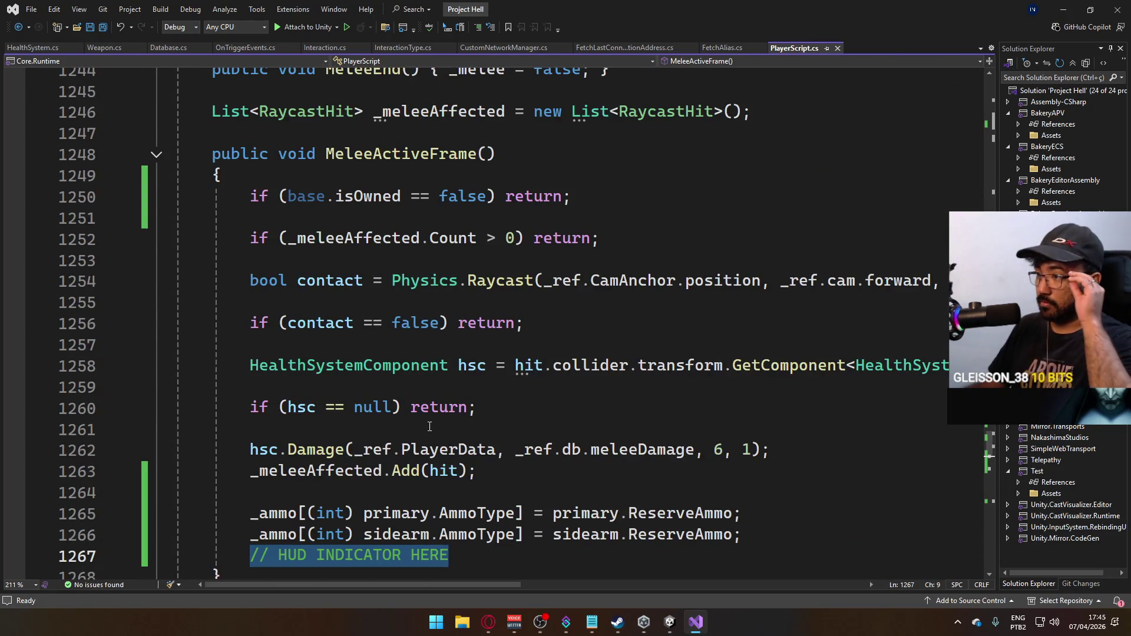
pyautogui.scroll(-2, 429, 426)
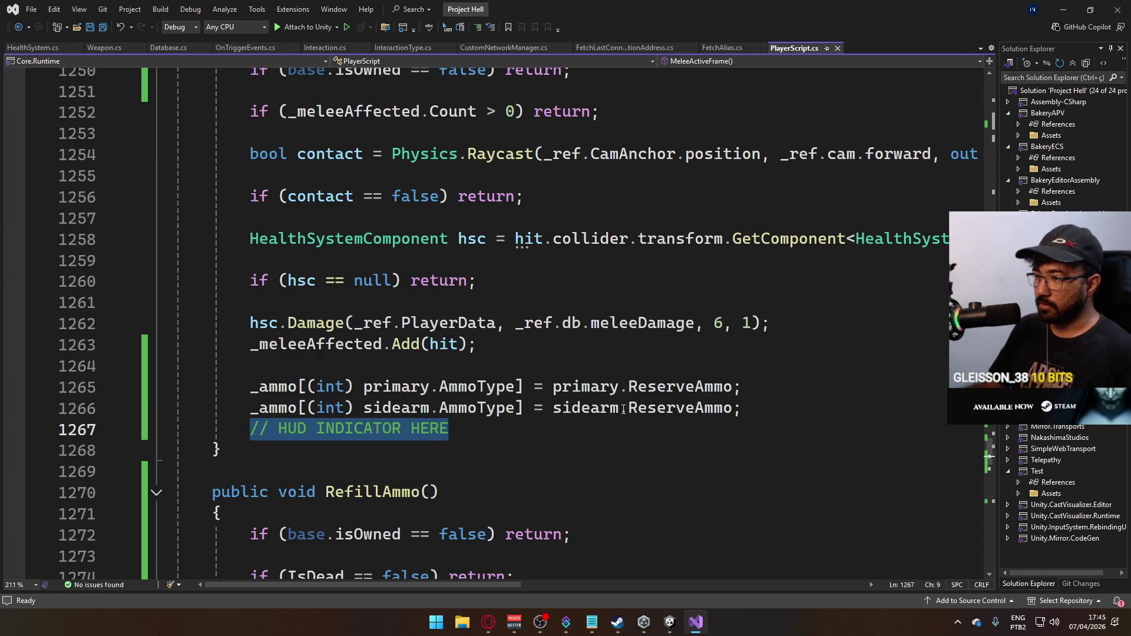
pyautogui.press('Up')
pyautogui.press('Up')
pyautogui.press('End')
pyautogui.press('Down')
pyautogui.scroll(4, 707, 442)
pyautogui.scroll(3, 619, 468)
pyautogui.scroll(3, 579, 474)
pyautogui.scroll(2, 579, 473)
pyautogui.scroll(3, 575, 474)
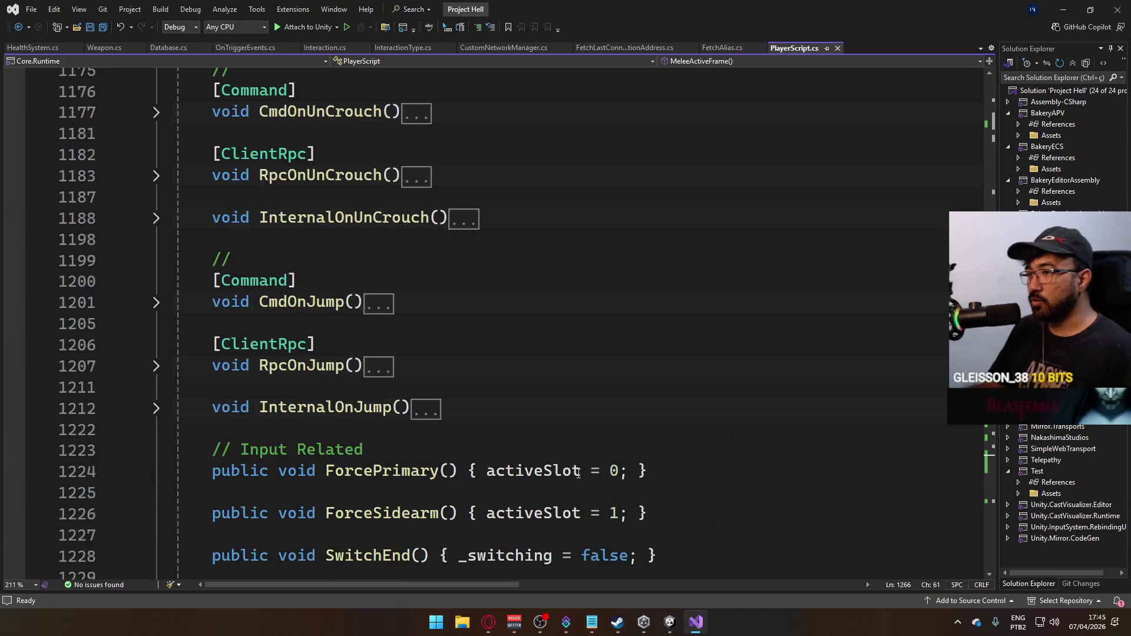
pyautogui.scroll(5, 567, 476)
pyautogui.scroll(1, 495, 465)
pyautogui.scroll(6, 457, 457)
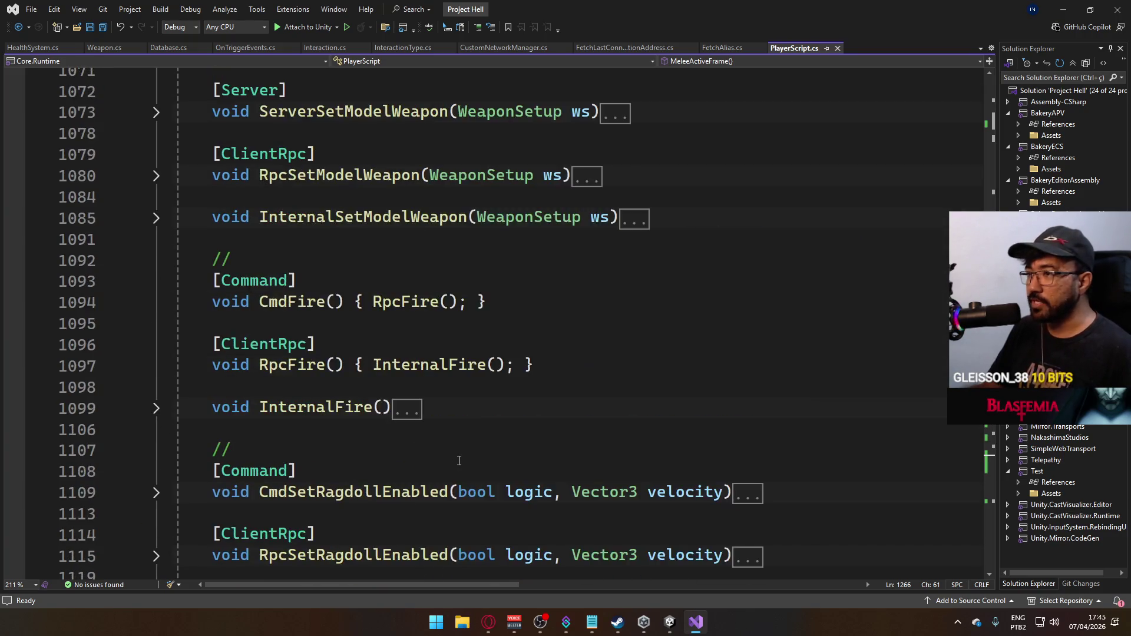
pyautogui.scroll(6, 457, 455)
pyautogui.scroll(7, 460, 451)
pyautogui.scroll(3, 460, 452)
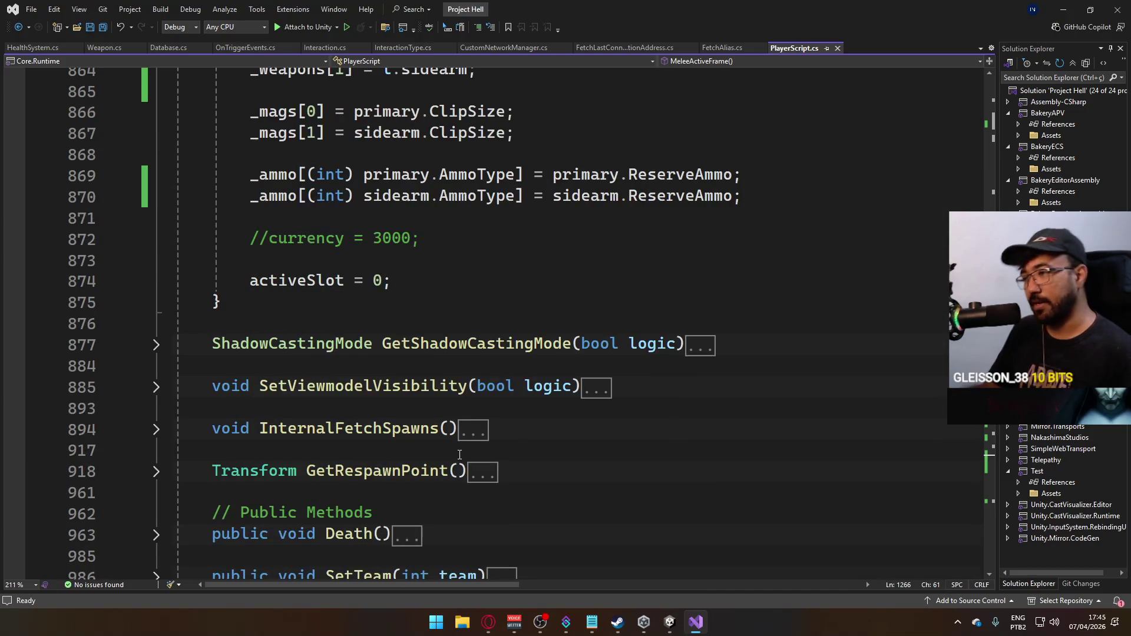
pyautogui.scroll(2, 461, 451)
pyautogui.scroll(2, 463, 452)
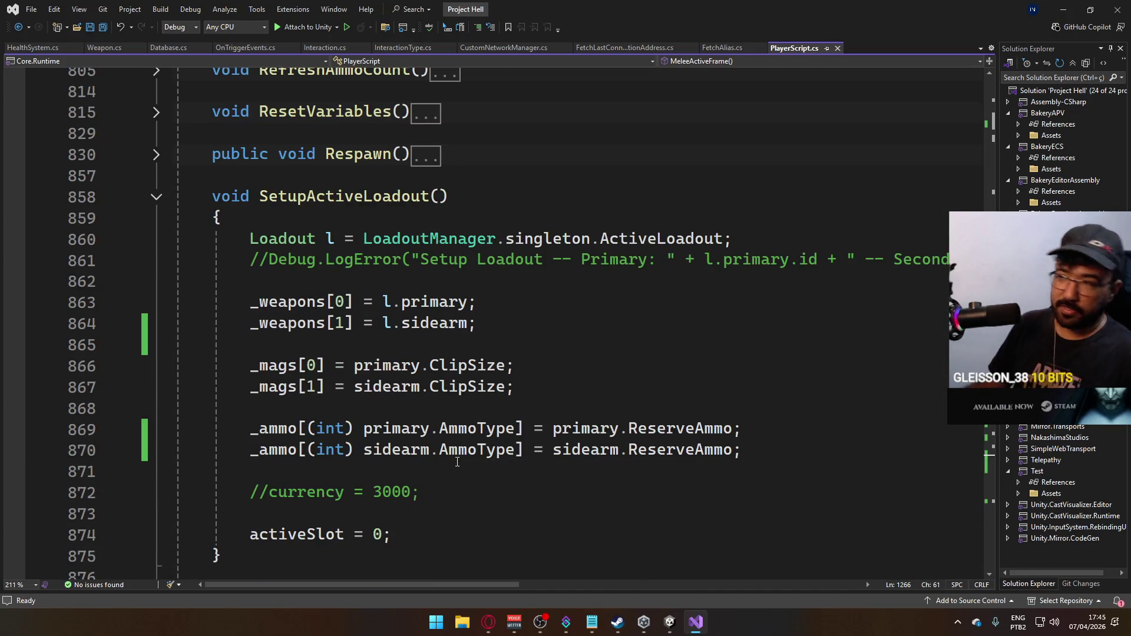
pyautogui.scroll(2, 497, 439)
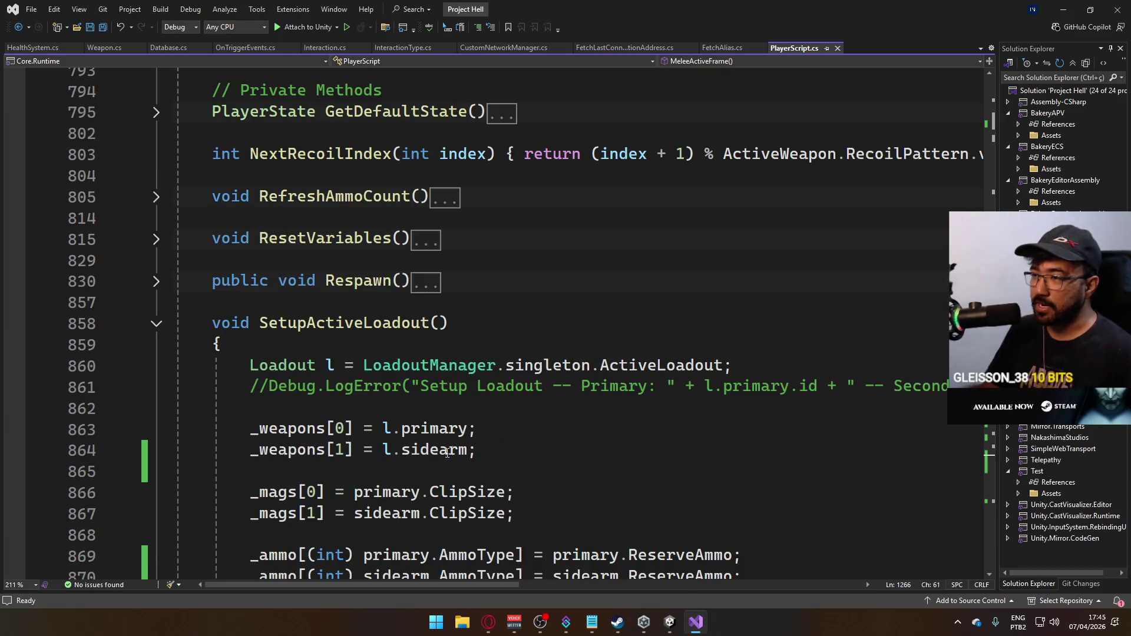
pyautogui.scroll(2, 498, 439)
pyautogui.click(156, 451)
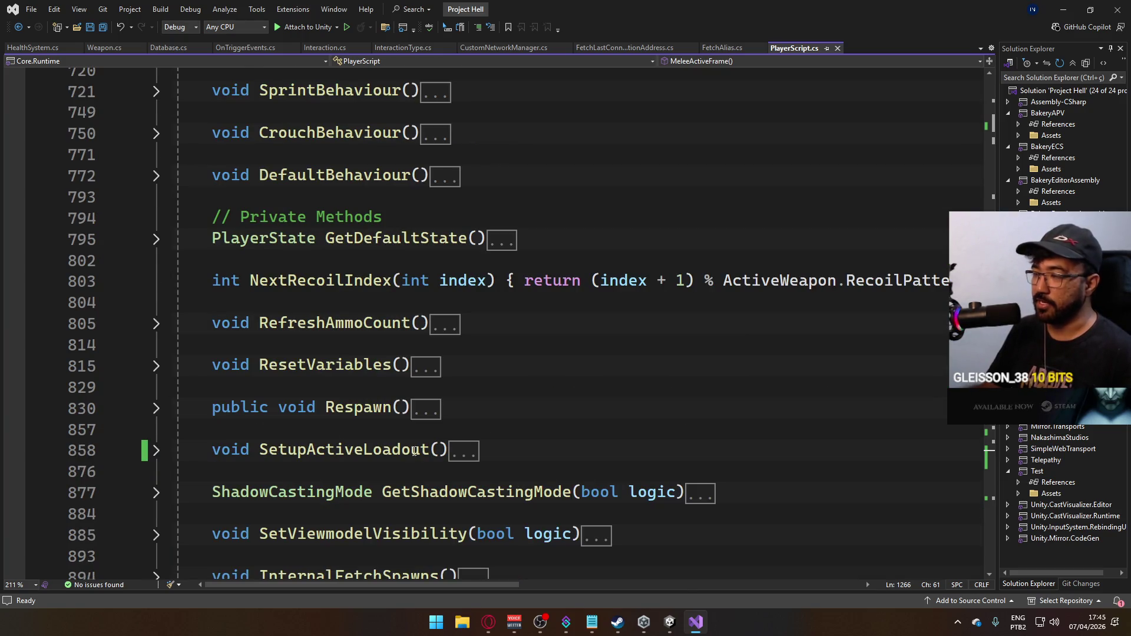
pyautogui.scroll(7, 350, 421)
pyautogui.scroll(7, 350, 421)
pyautogui.scroll(4, 350, 421)
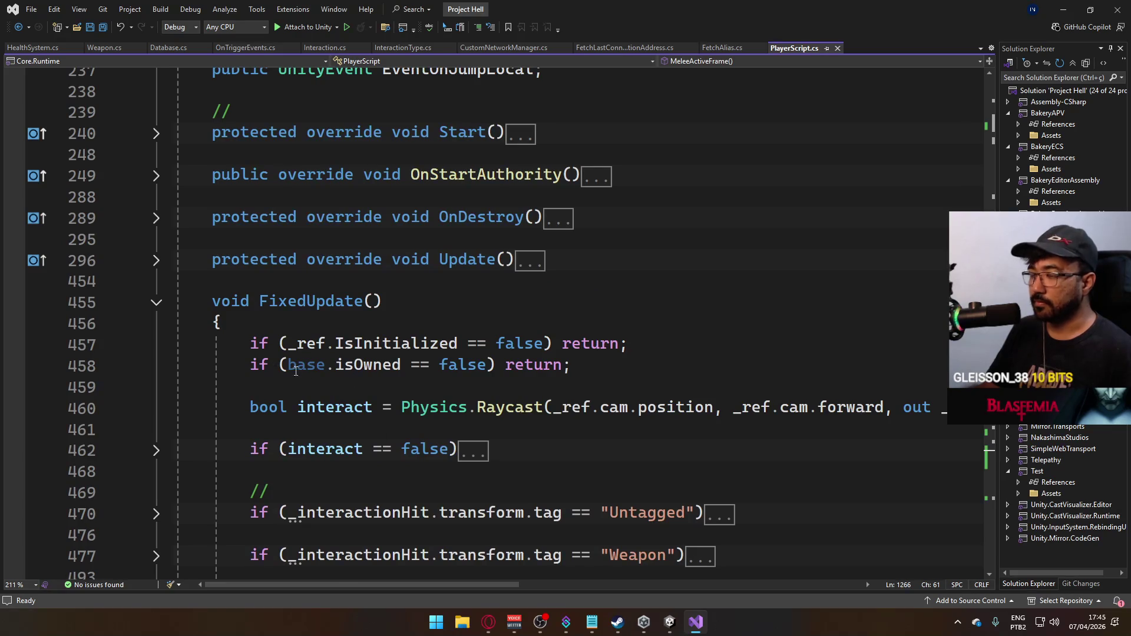
pyautogui.scroll(-4, 297, 369)
pyautogui.scroll(-4, 497, 416)
pyautogui.scroll(-5, 498, 415)
pyautogui.scroll(-4, 498, 415)
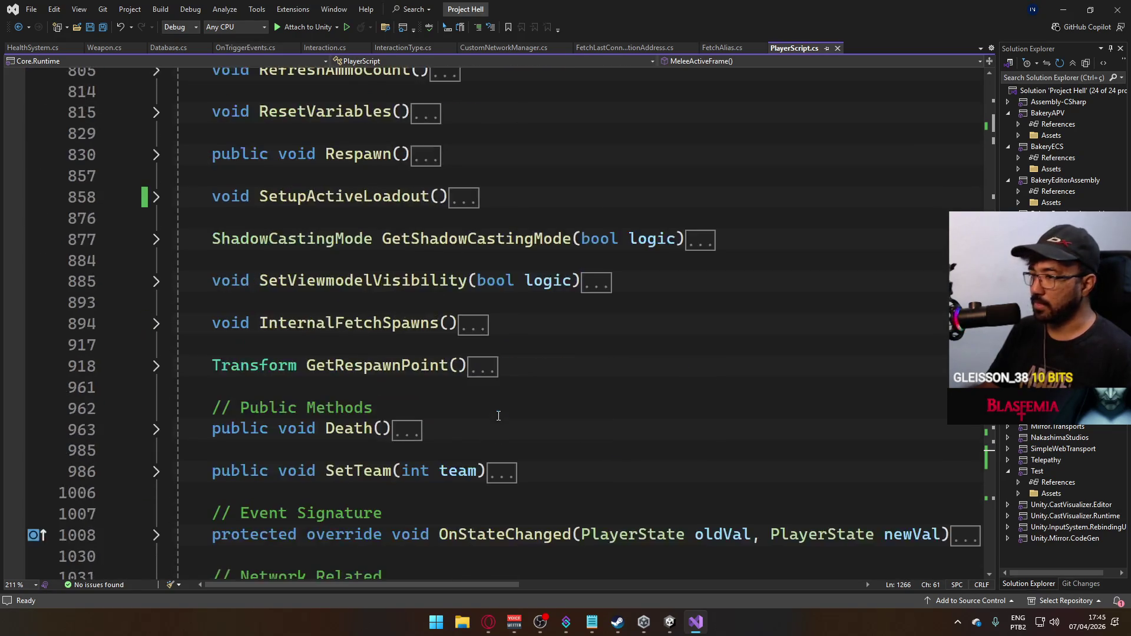
pyautogui.scroll(-3, 498, 415)
# Clear the Unity console log and return to Visual Studio.
pyautogui.click(668, 621)
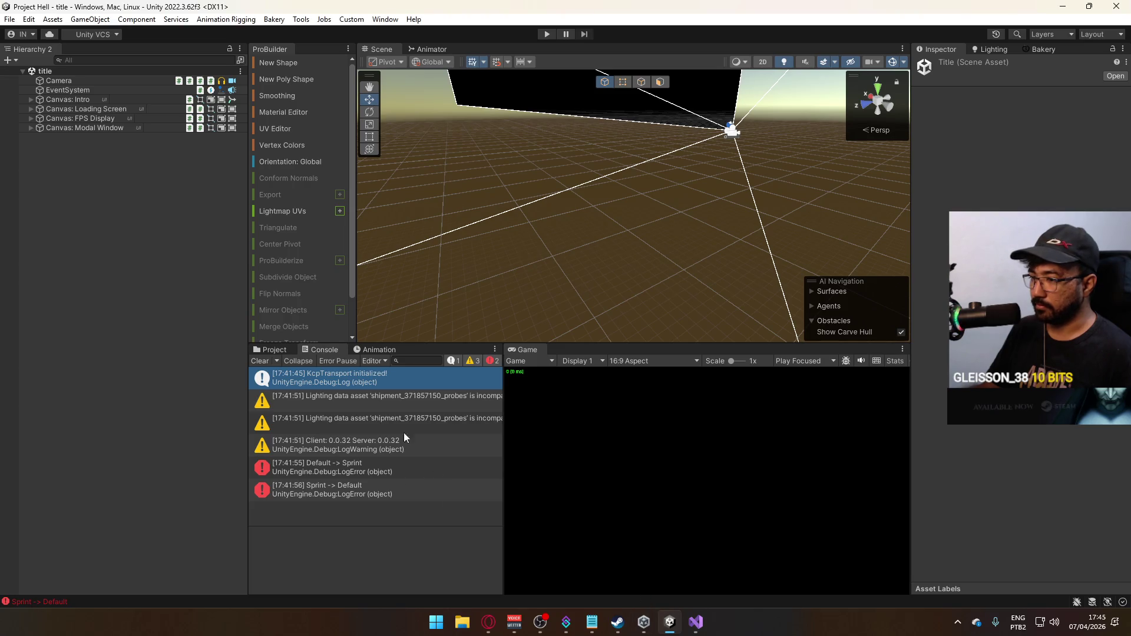
pyautogui.click(260, 360)
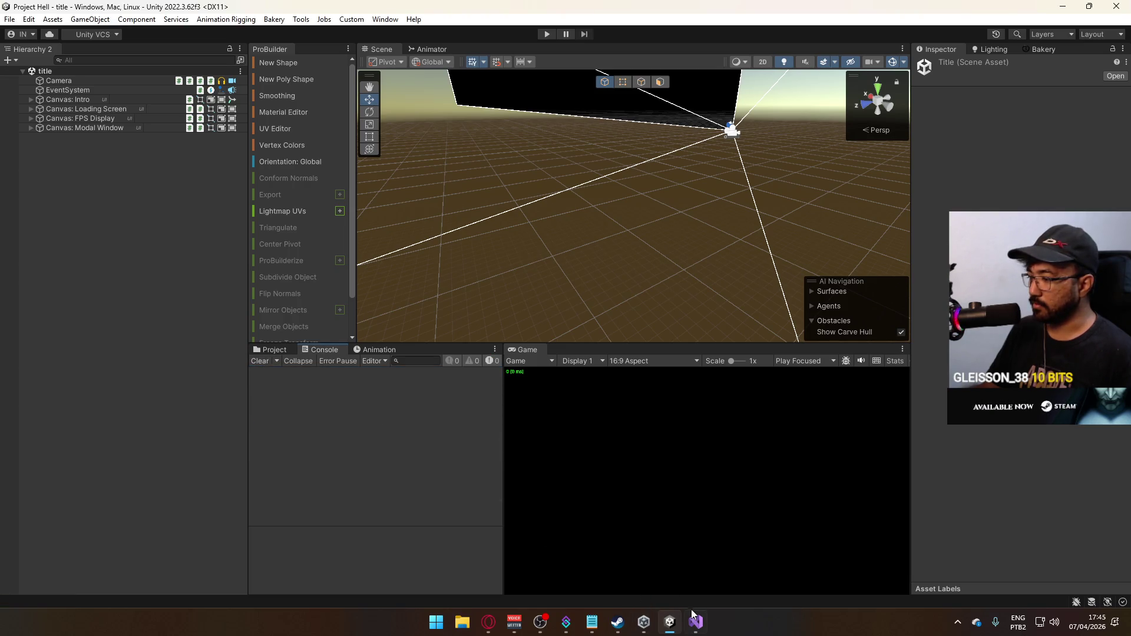
pyautogui.click(695, 621)
pyautogui.scroll(-6, 505, 361)
pyautogui.scroll(-2, 504, 361)
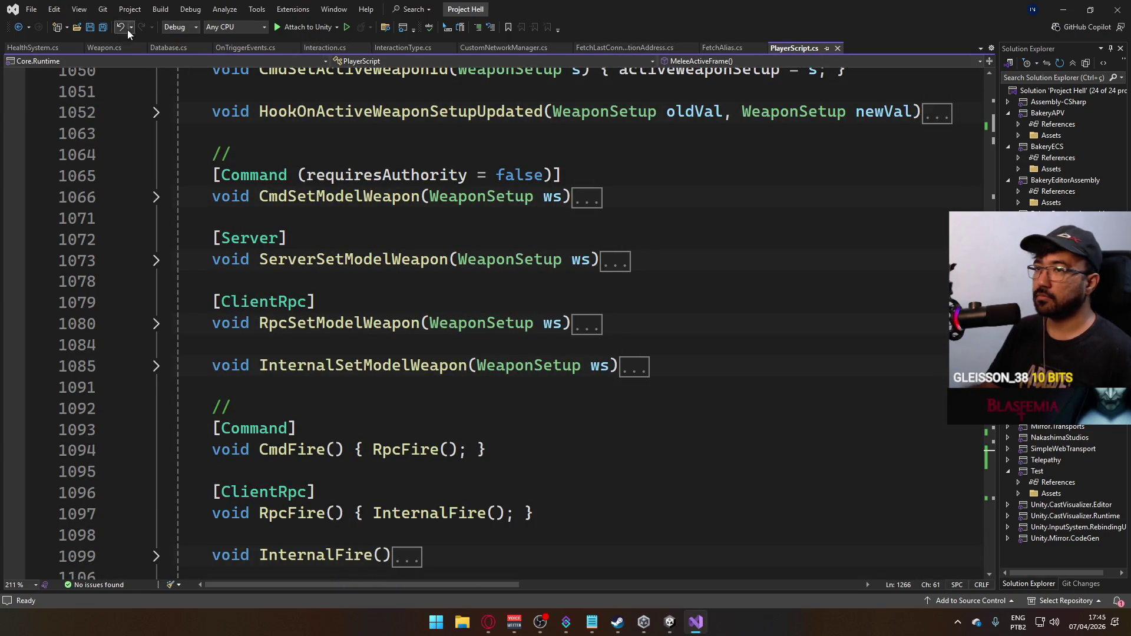
pyautogui.click(31, 45)
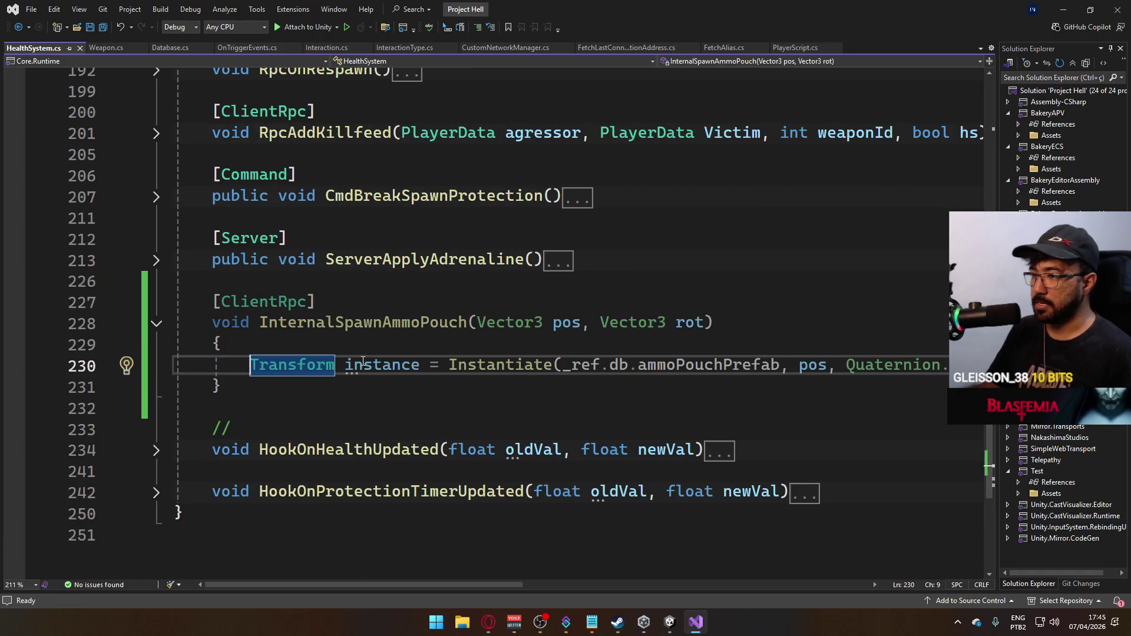
pyautogui.press('Down')
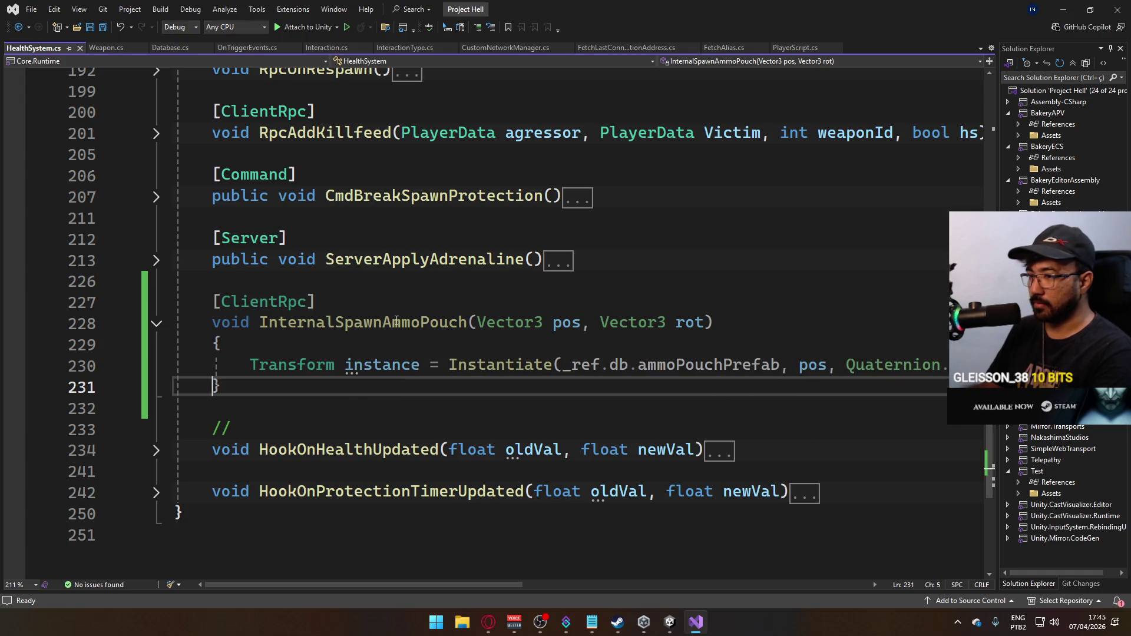
pyautogui.scroll(1, 380, 306)
pyautogui.scroll(1, 389, 306)
pyautogui.scroll(3, 401, 305)
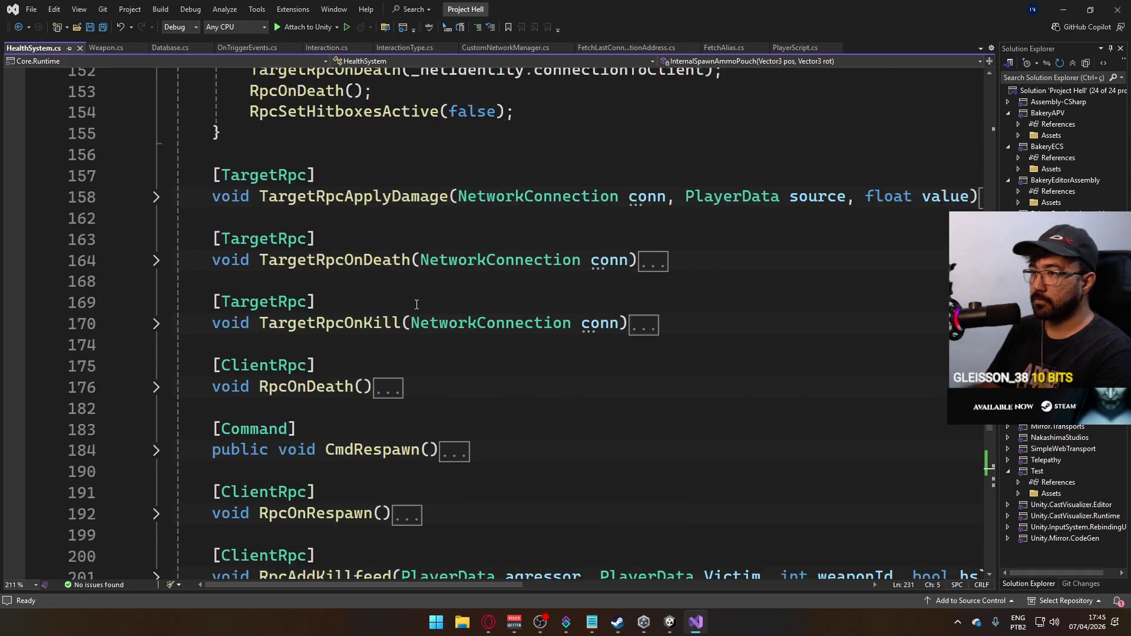
pyautogui.scroll(2, 416, 304)
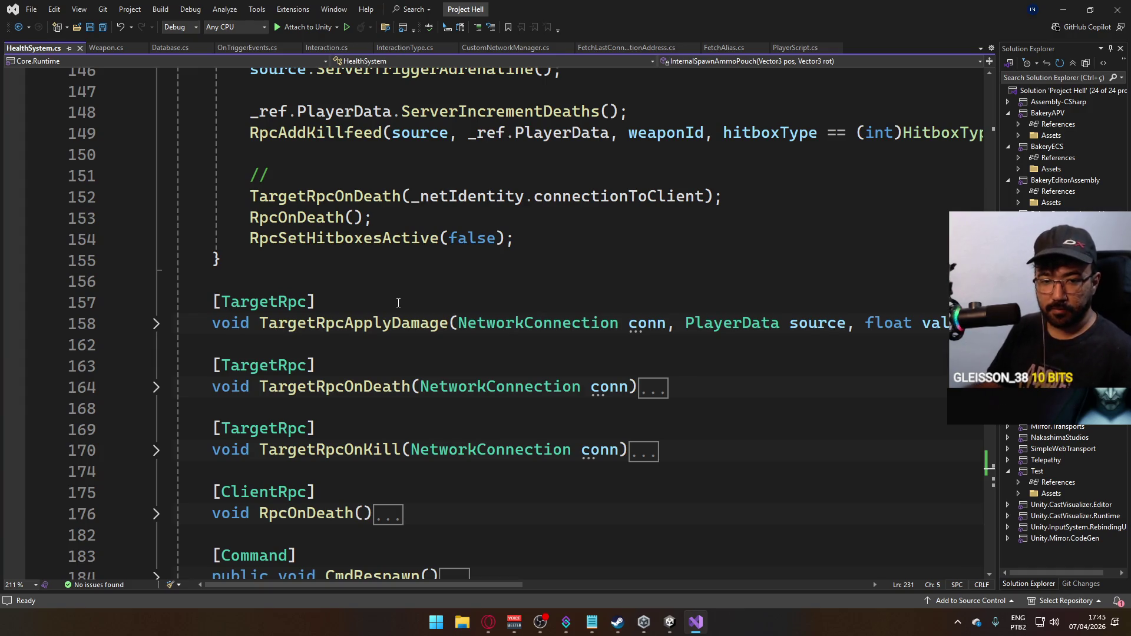
pyautogui.scroll(2, 398, 296)
pyautogui.scroll(1, 417, 293)
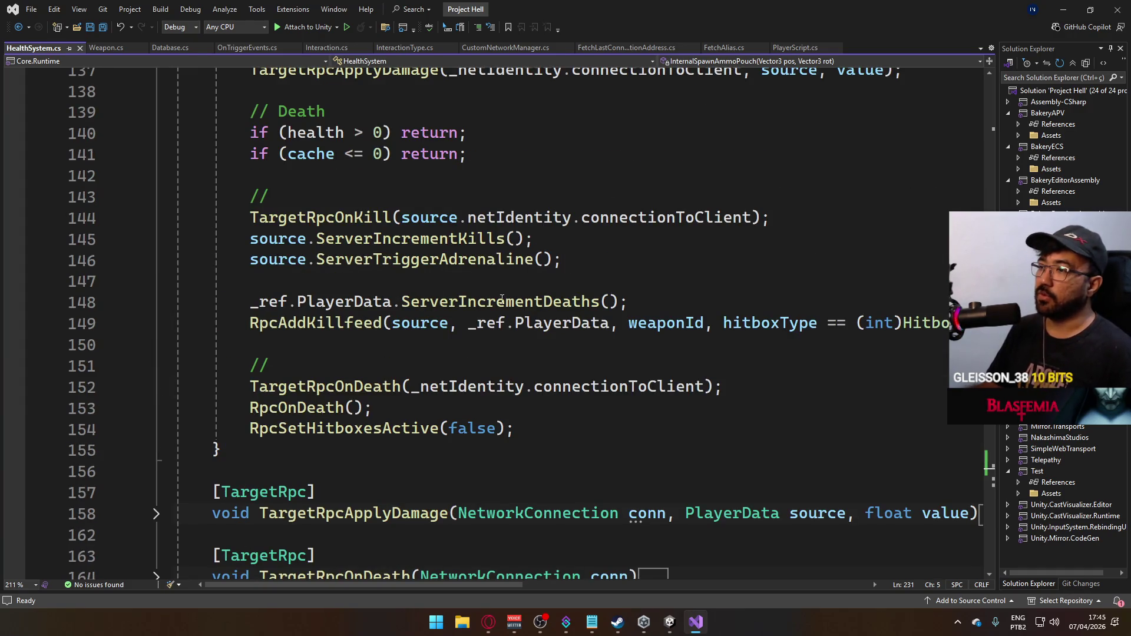
pyautogui.scroll(2, 501, 299)
pyautogui.scroll(2, 521, 301)
pyautogui.scroll(1, 518, 309)
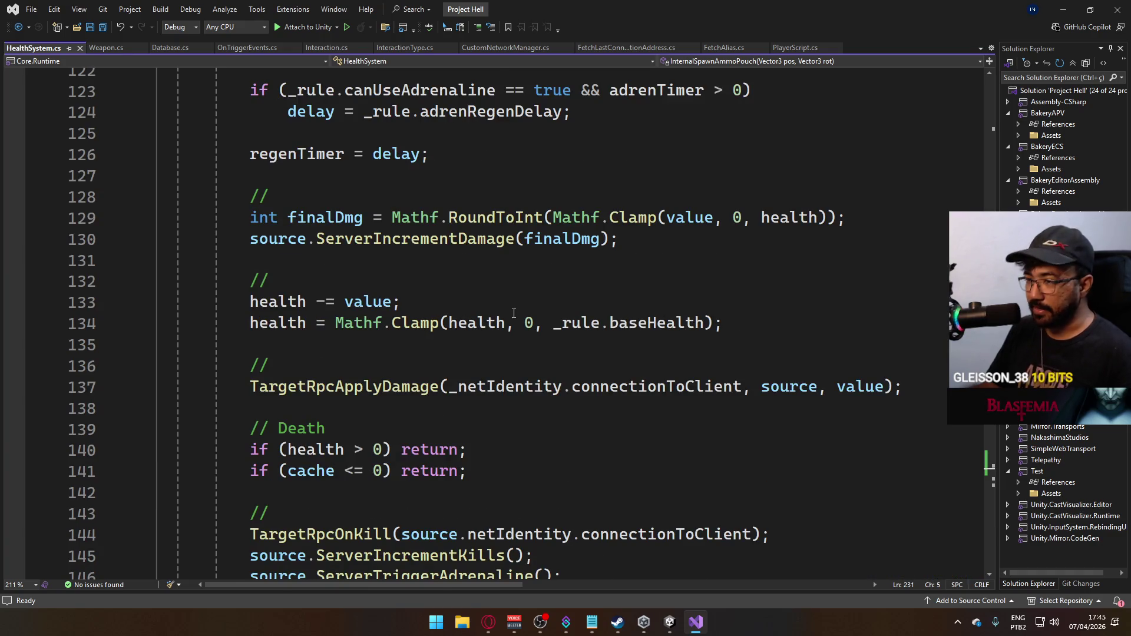
pyautogui.scroll(2, 514, 313)
pyautogui.scroll(2, 500, 322)
pyautogui.scroll(2, 477, 326)
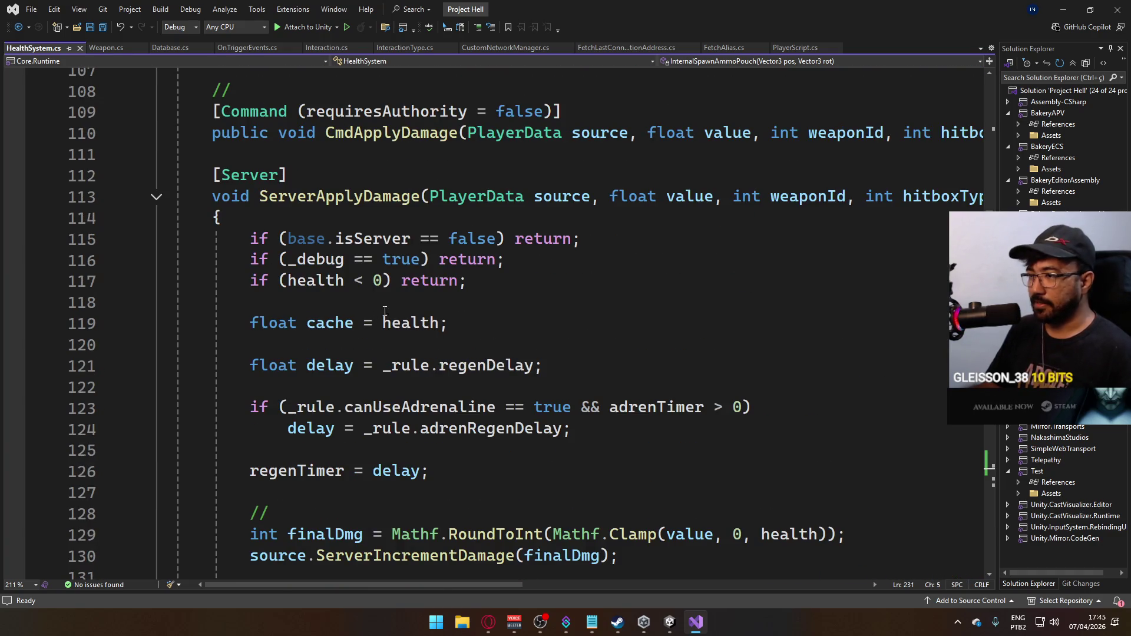
pyautogui.scroll(-2, 460, 265)
pyautogui.scroll(1, 570, 207)
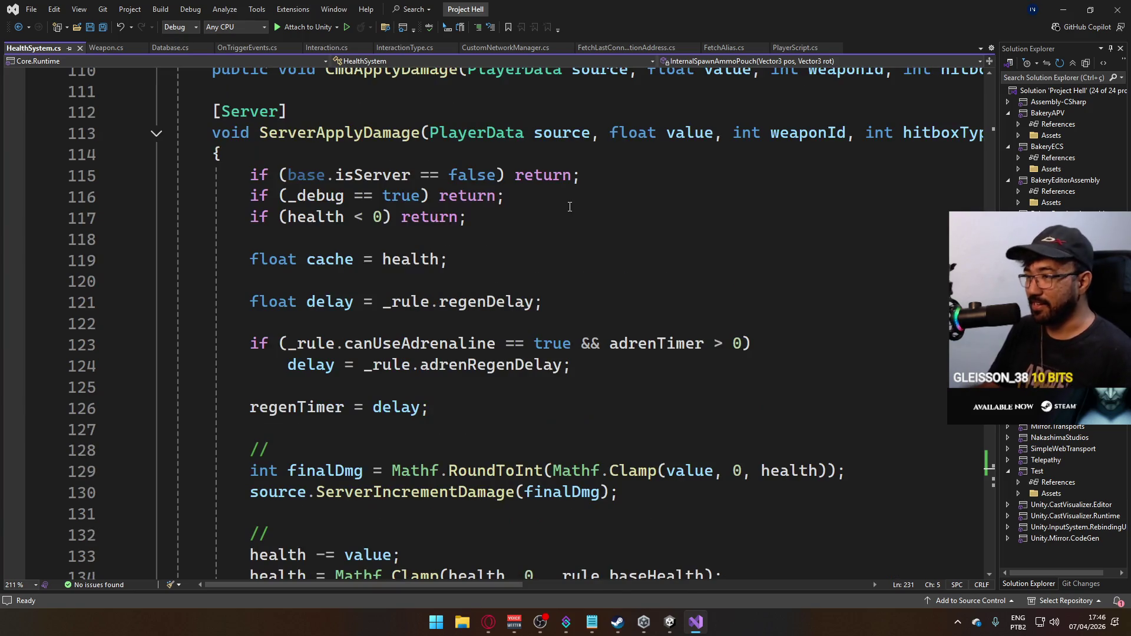
pyautogui.scroll(-2, 525, 307)
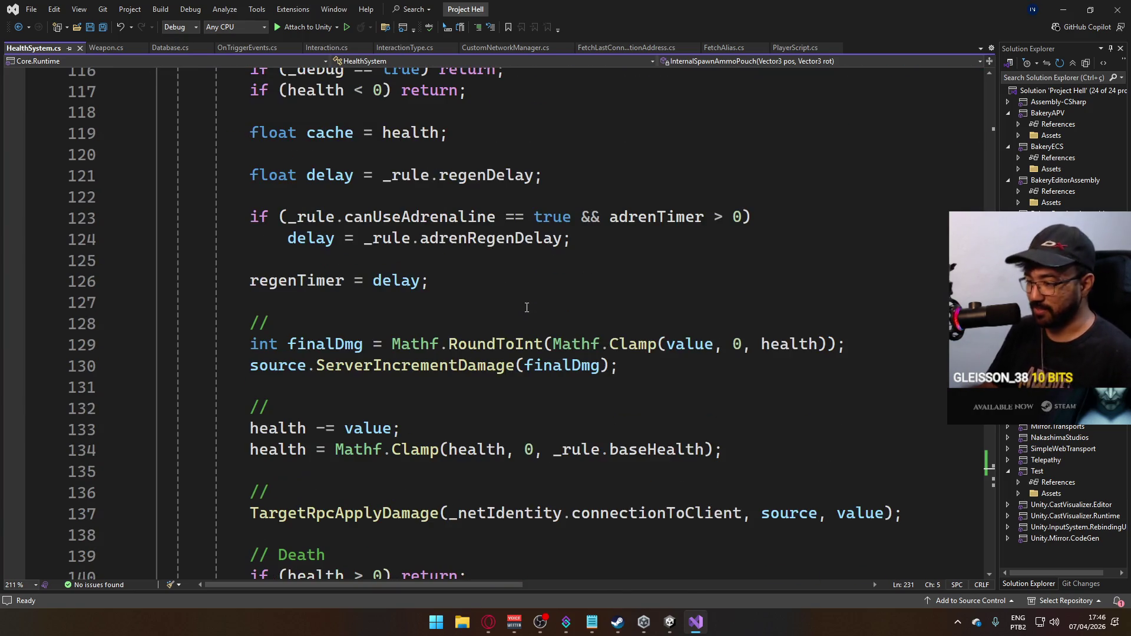
pyautogui.scroll(-2, 526, 306)
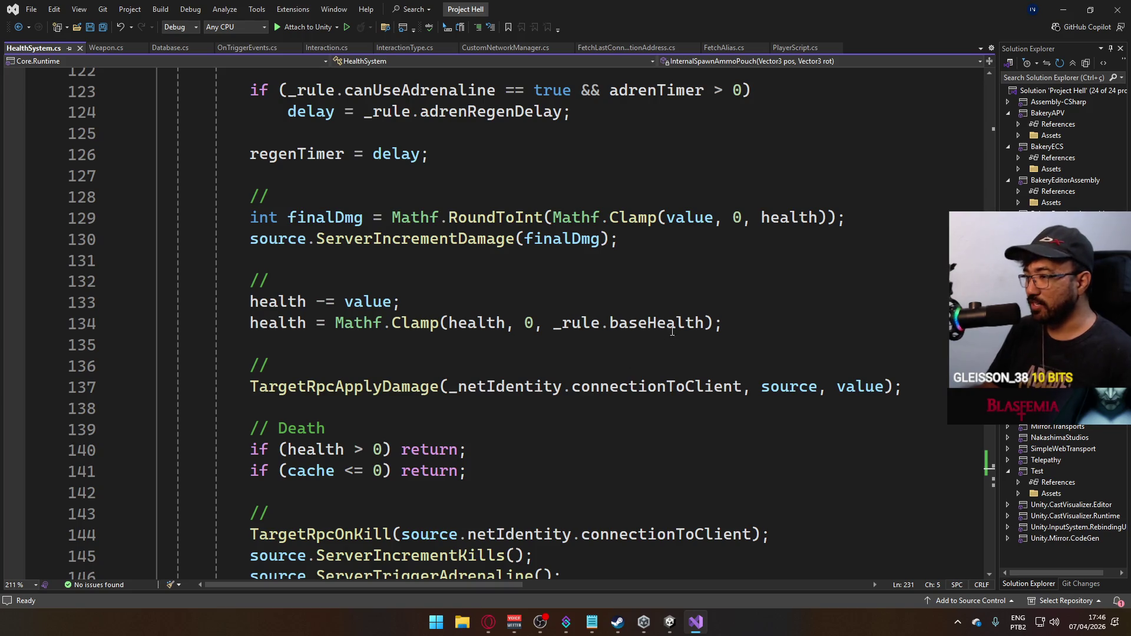
pyautogui.scroll(2, 671, 331)
pyautogui.click(638, 367)
pyautogui.scroll(2, 556, 389)
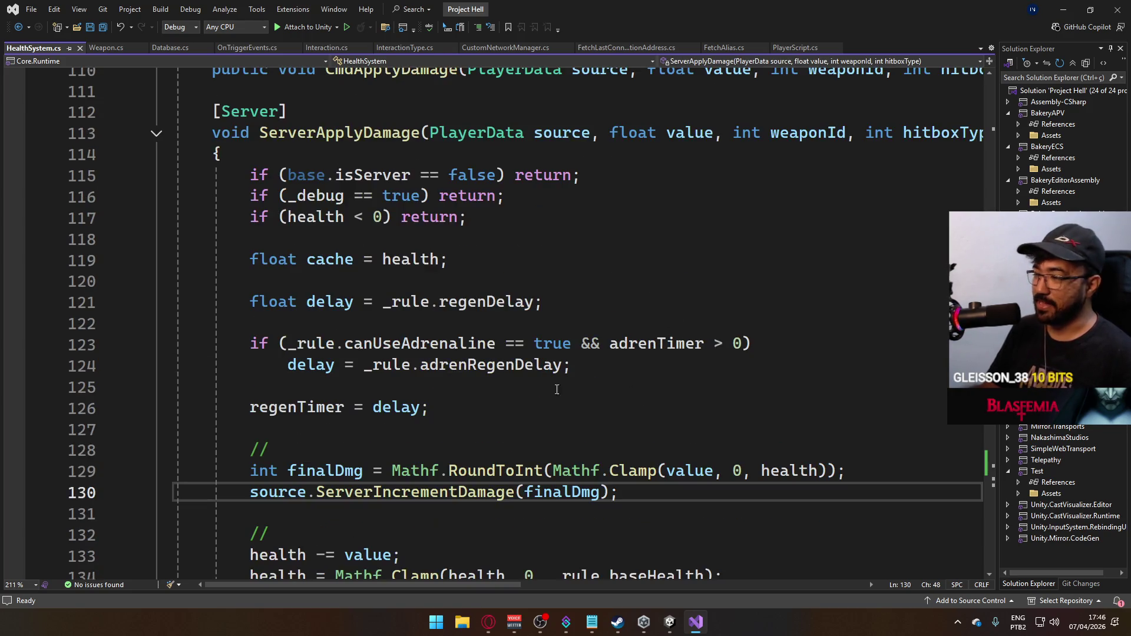
pyautogui.scroll(-2, 582, 376)
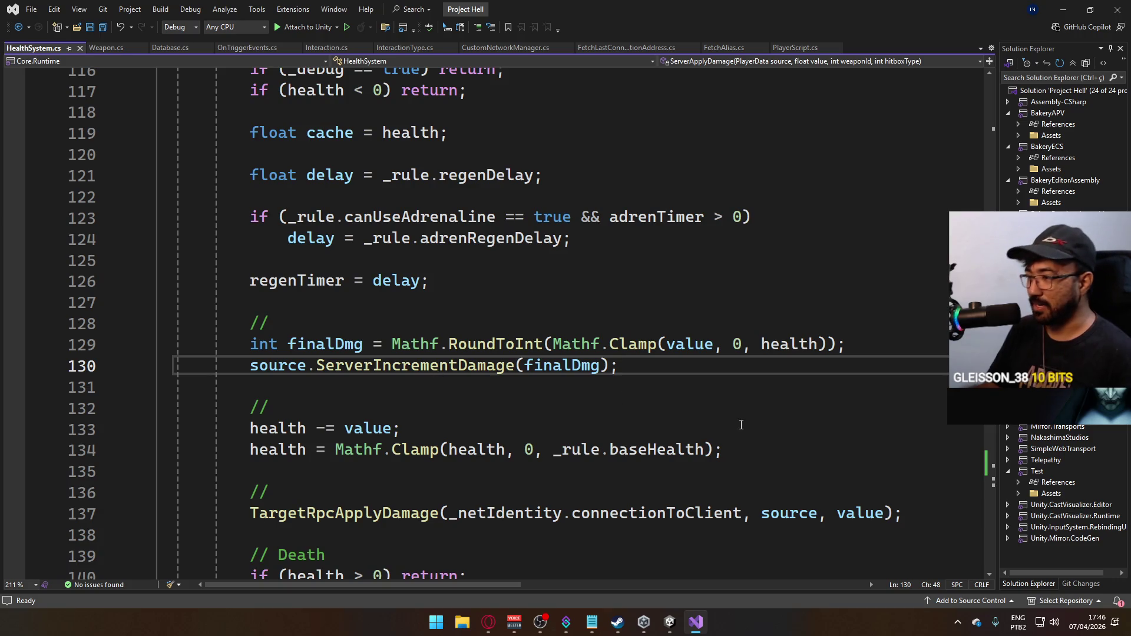
pyautogui.scroll(-2, 506, 382)
pyautogui.scroll(-1, 530, 389)
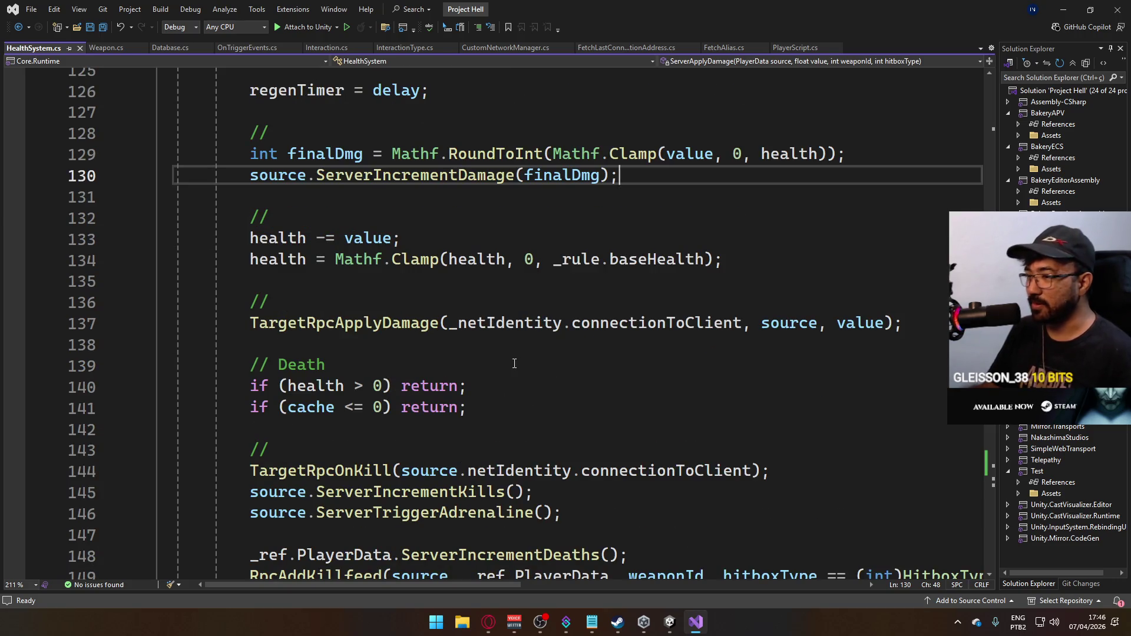
pyautogui.scroll(-2, 521, 354)
pyautogui.scroll(2, 495, 345)
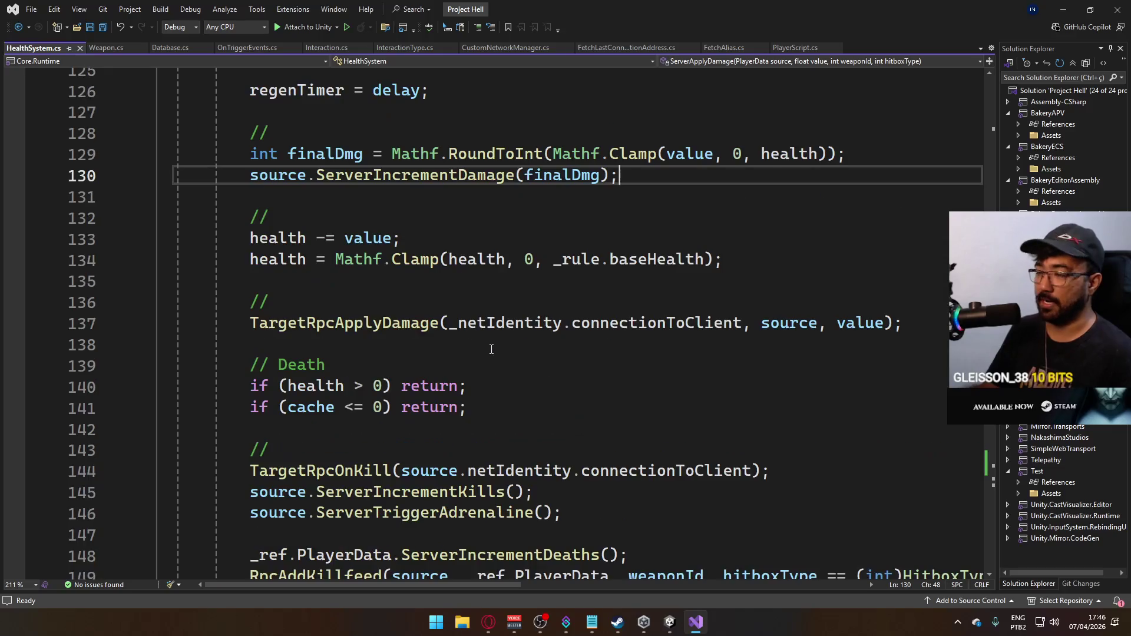
pyautogui.scroll(-2, 409, 318)
pyautogui.scroll(-2, 408, 318)
pyautogui.scroll(-1, 424, 323)
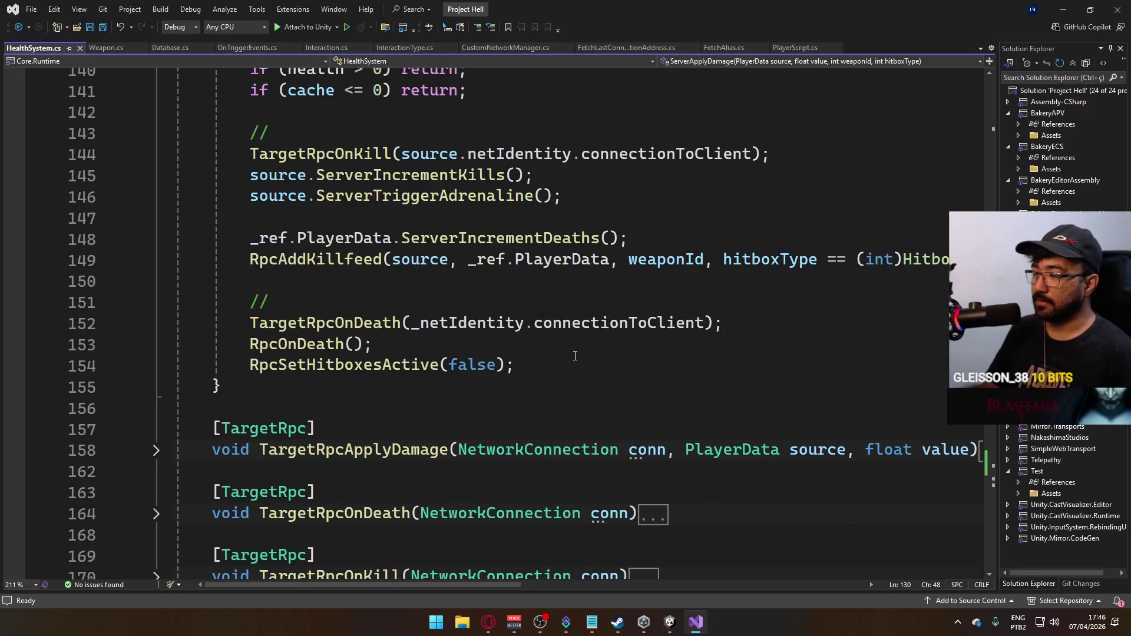
pyautogui.scroll(2, 456, 326)
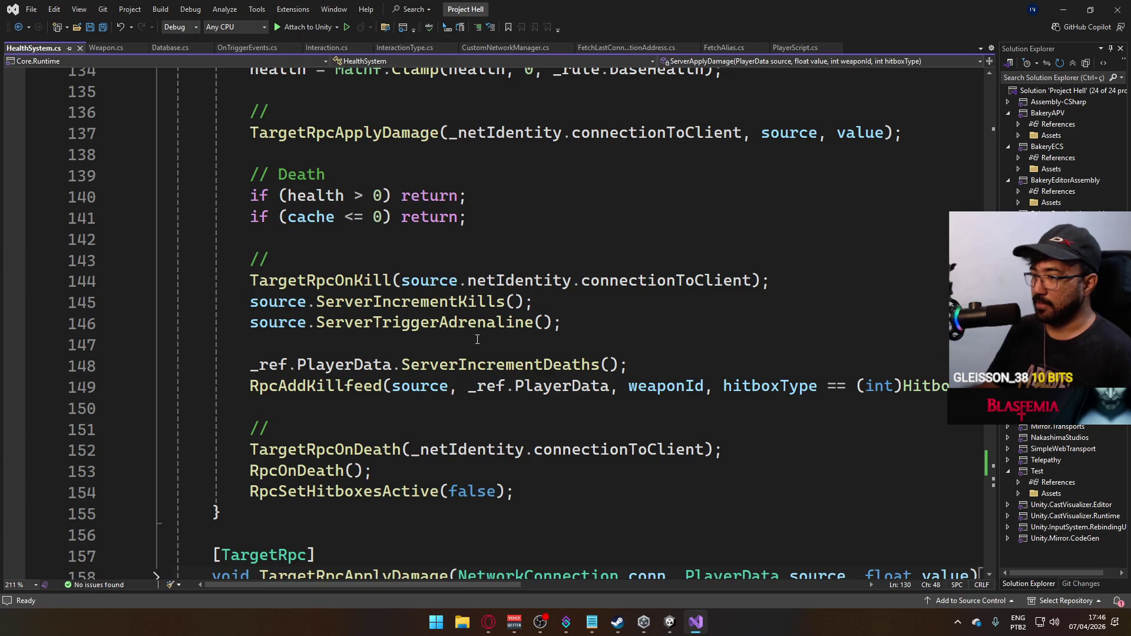
pyautogui.click(574, 324)
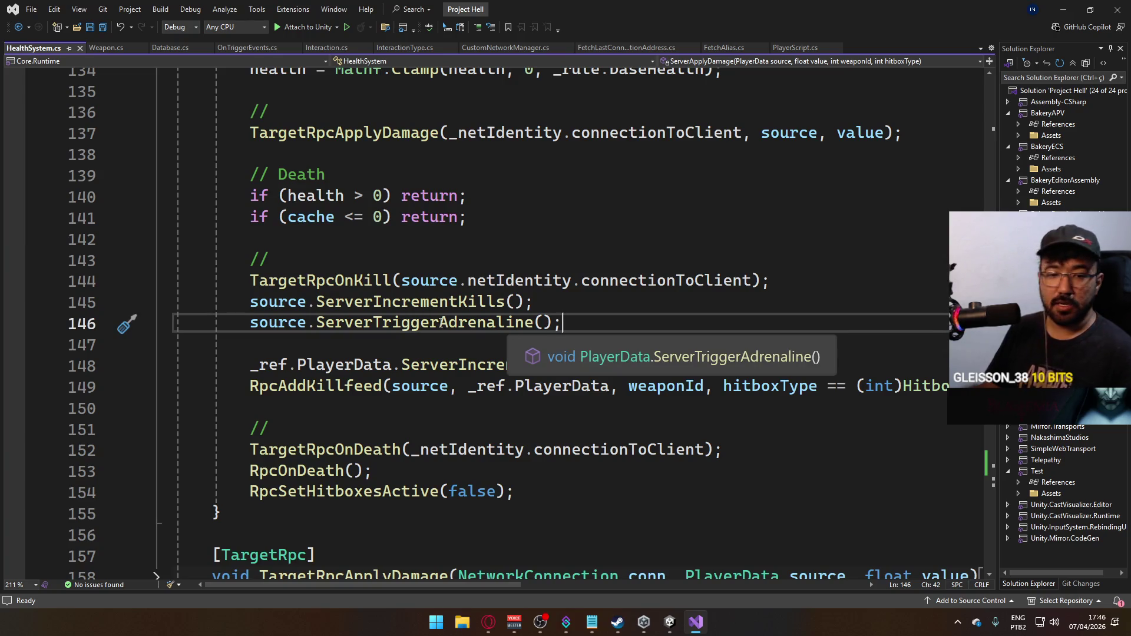
pyautogui.scroll(-2, 528, 350)
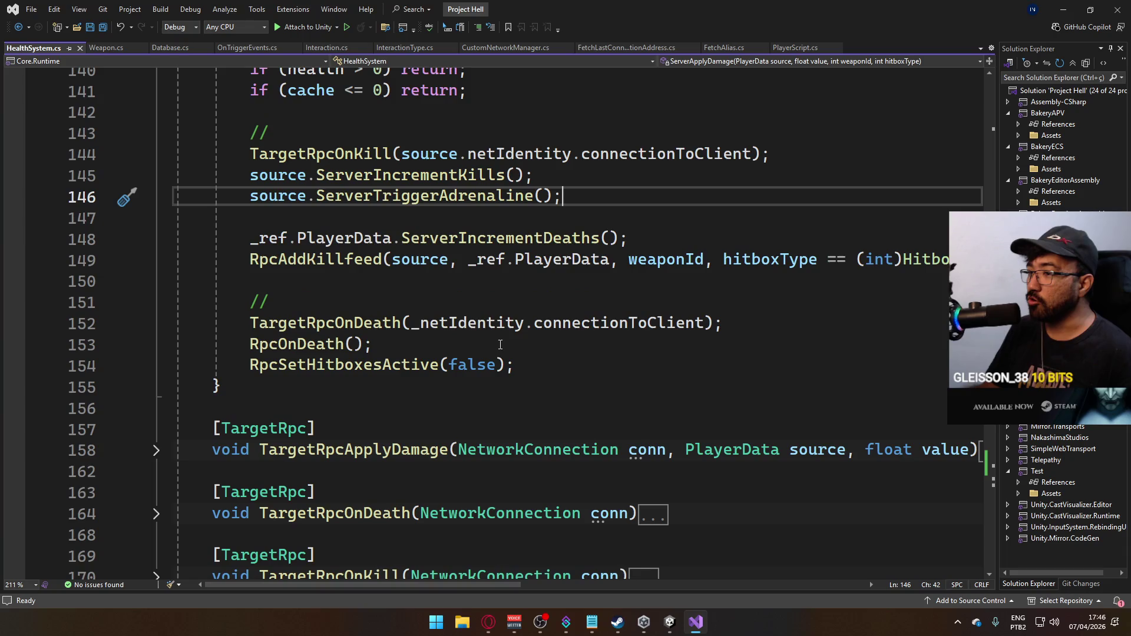
pyautogui.scroll(2, 529, 350)
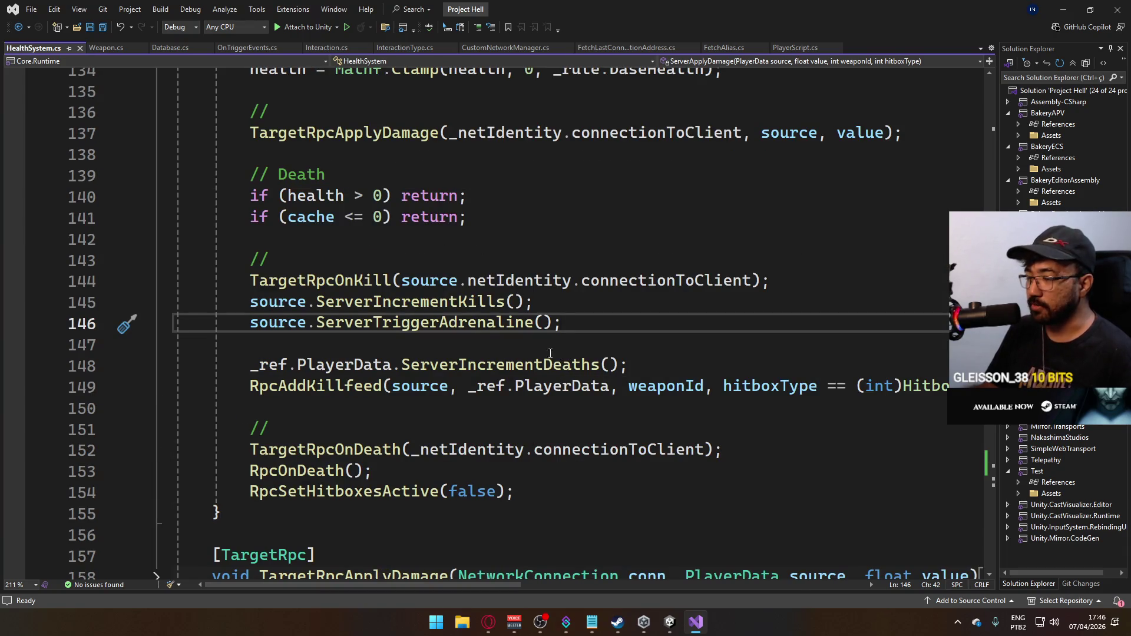
pyautogui.scroll(-2, 551, 353)
pyautogui.scroll(2, 559, 366)
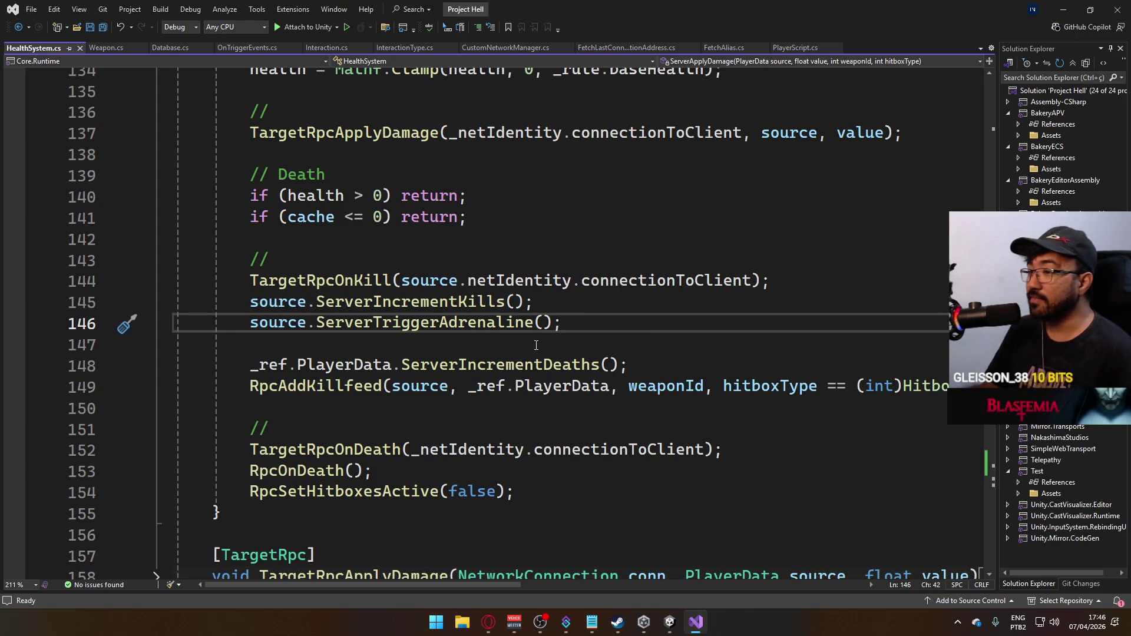
pyautogui.scroll(-2, 532, 350)
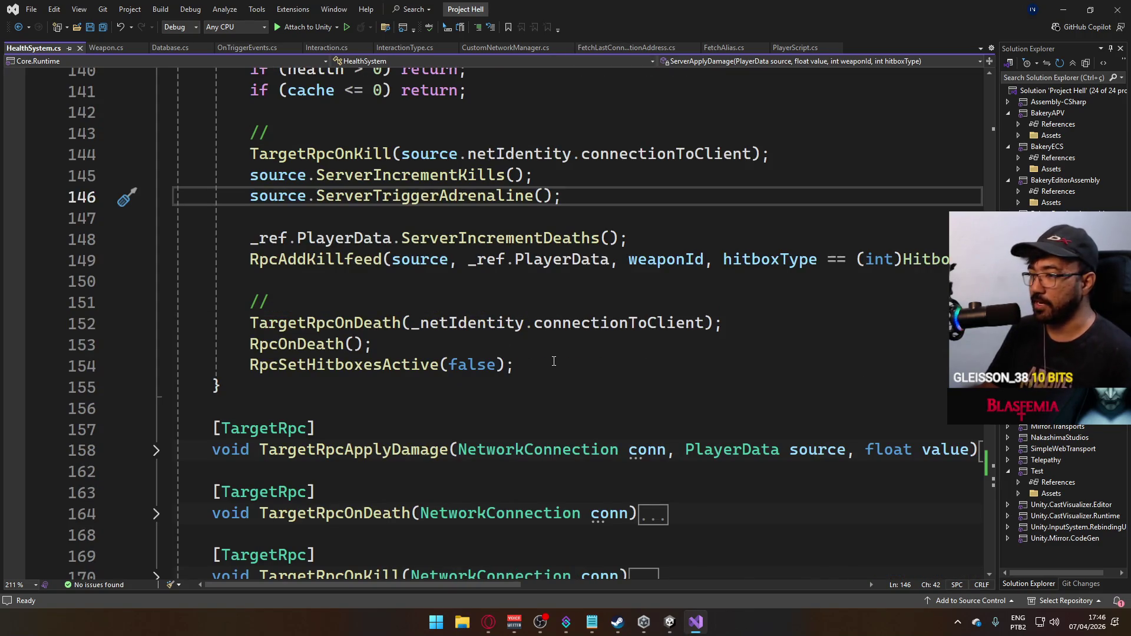
pyautogui.scroll(2, 553, 361)
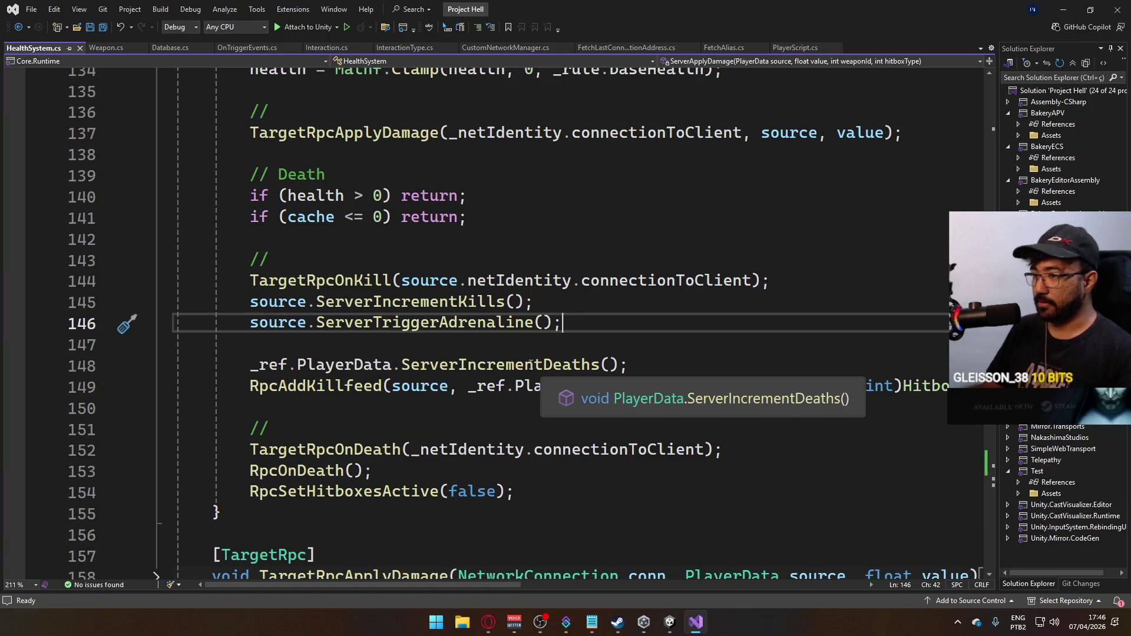
pyautogui.scroll(-3, 529, 363)
pyautogui.scroll(-5, 521, 358)
pyautogui.scroll(-2, 500, 350)
pyautogui.scroll(-3, 501, 351)
pyautogui.scroll(3, 500, 350)
pyautogui.scroll(7, 504, 346)
pyautogui.scroll(3, 511, 338)
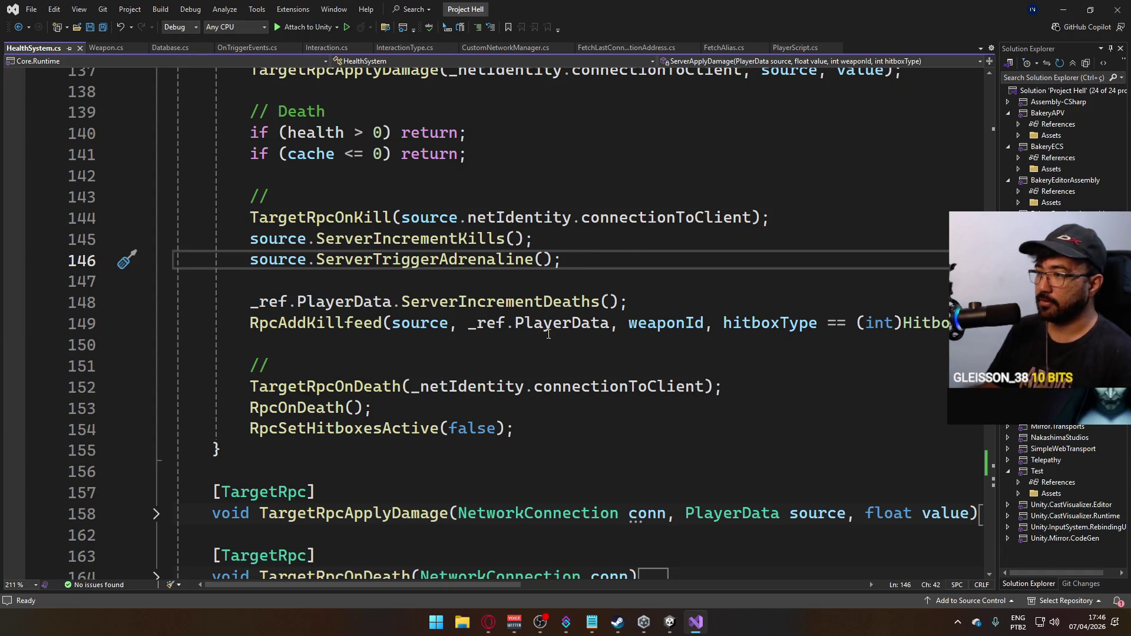
pyautogui.click(414, 344)
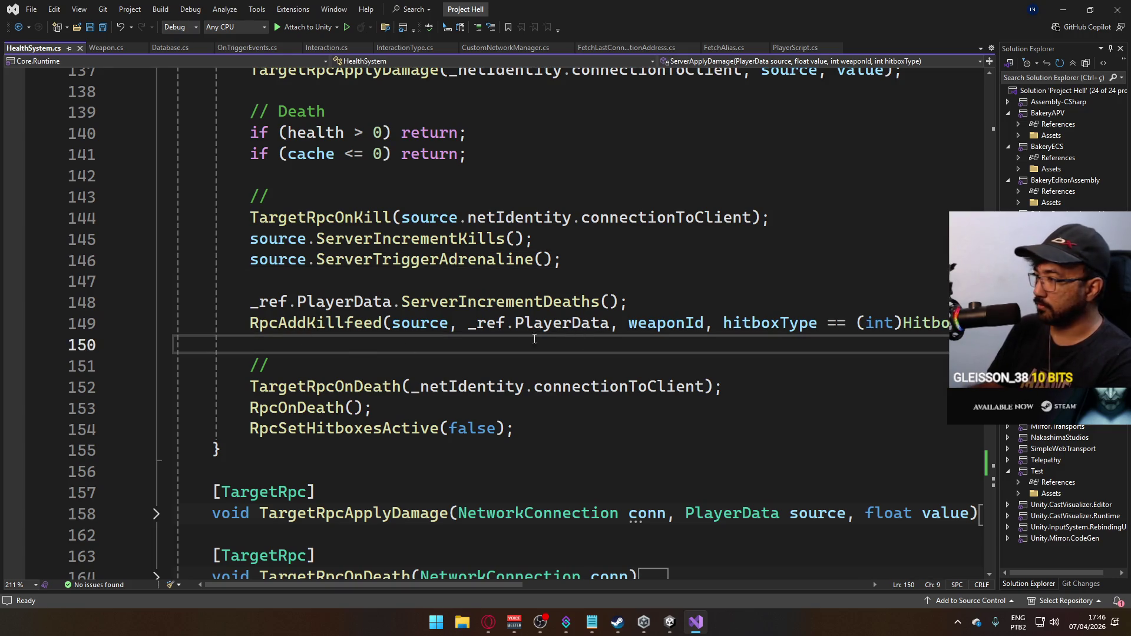
# Add an InternalSpawnAmmoPouch( call on a new line 150 via IntelliSense, removing the placeholder argument.
pyautogui.press('Return')
pyautogui.press('Up')
pyautogui.write('I')
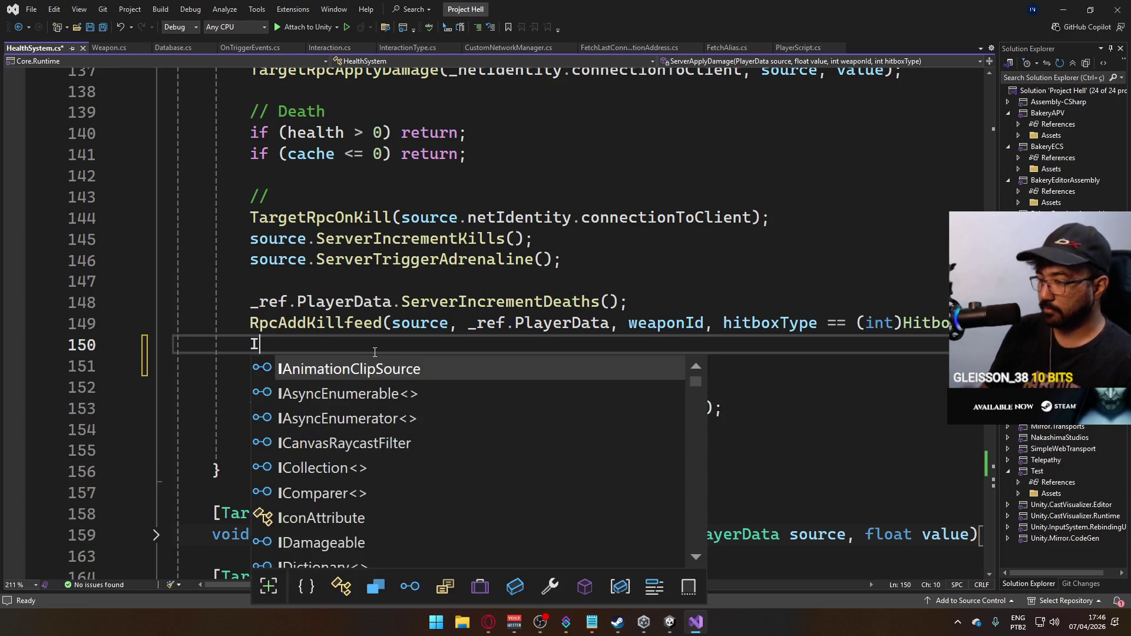
pyautogui.write('nternals')
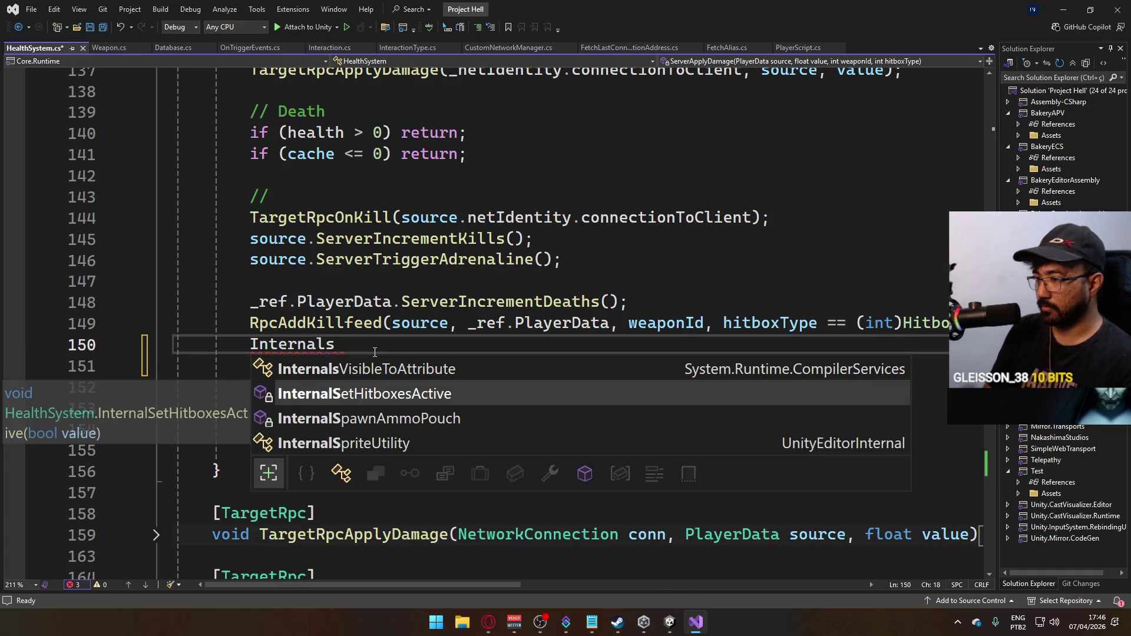
pyautogui.write('p')
pyautogui.press('Tab')
pyautogui.write('(')
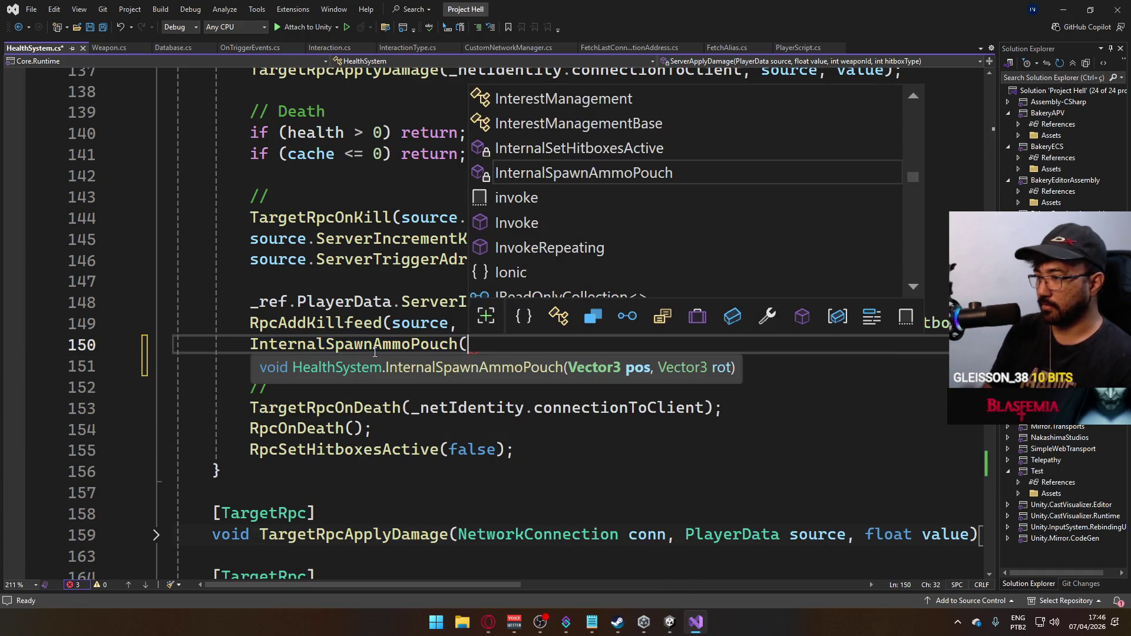
pyautogui.write('pos')
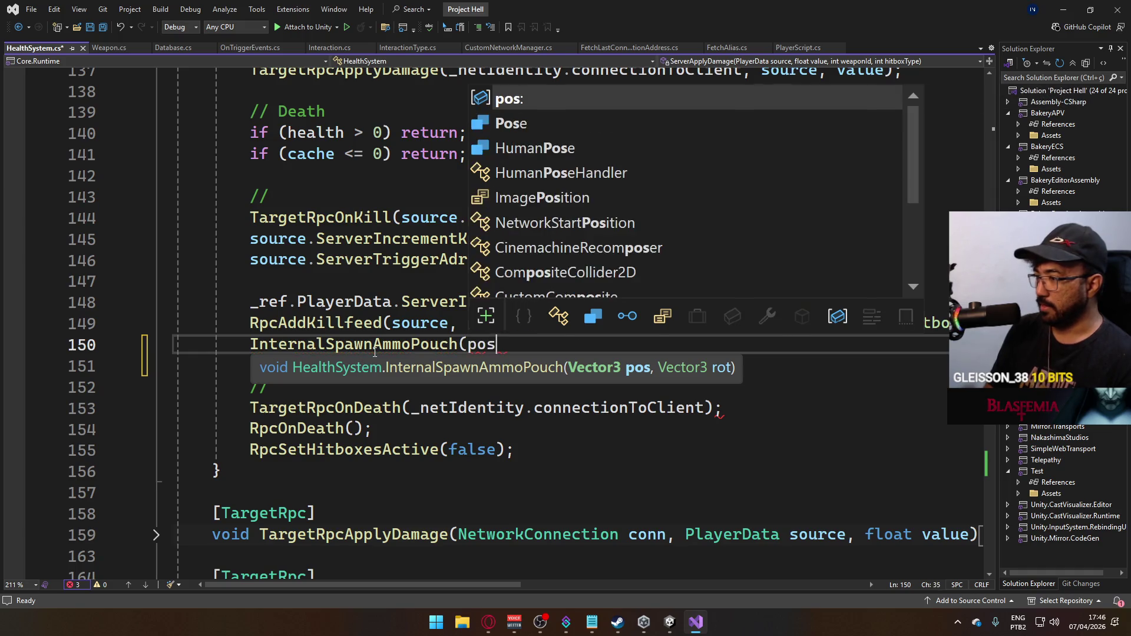
pyautogui.write(',')
pyautogui.press('BackSpace')
pyautogui.press('BackSpace')
pyautogui.press('BackSpace')
pyautogui.press('BackSpace')
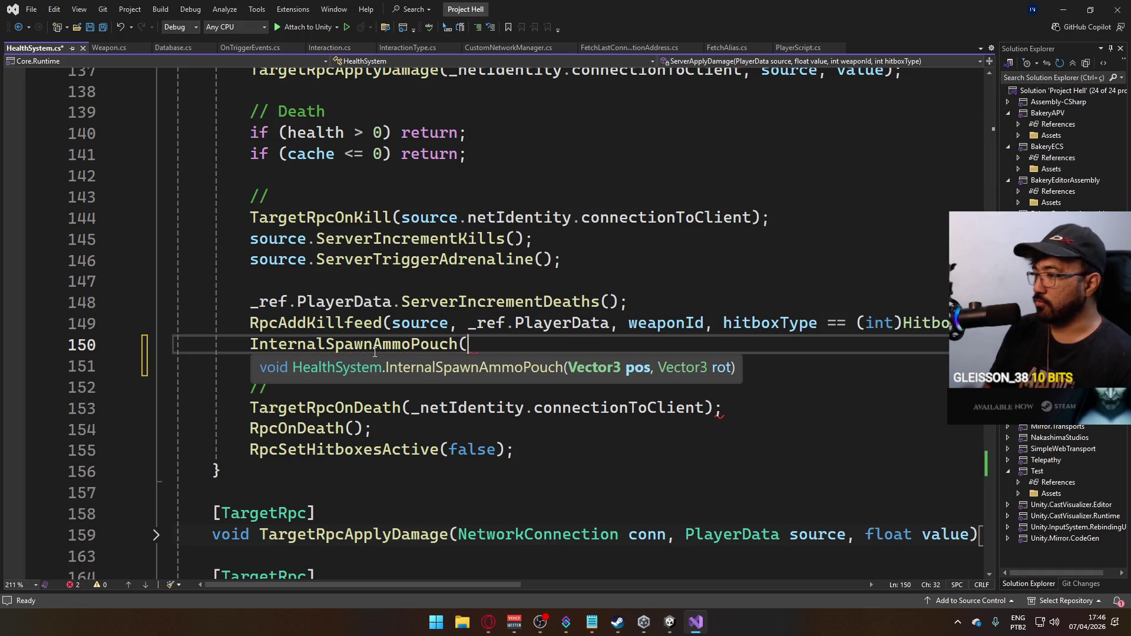
pyautogui.click(440, 301)
pyautogui.scroll(3, 531, 336)
pyautogui.scroll(1, 551, 349)
pyautogui.scroll(3, 554, 351)
pyautogui.scroll(2, 554, 351)
pyautogui.scroll(1, 555, 351)
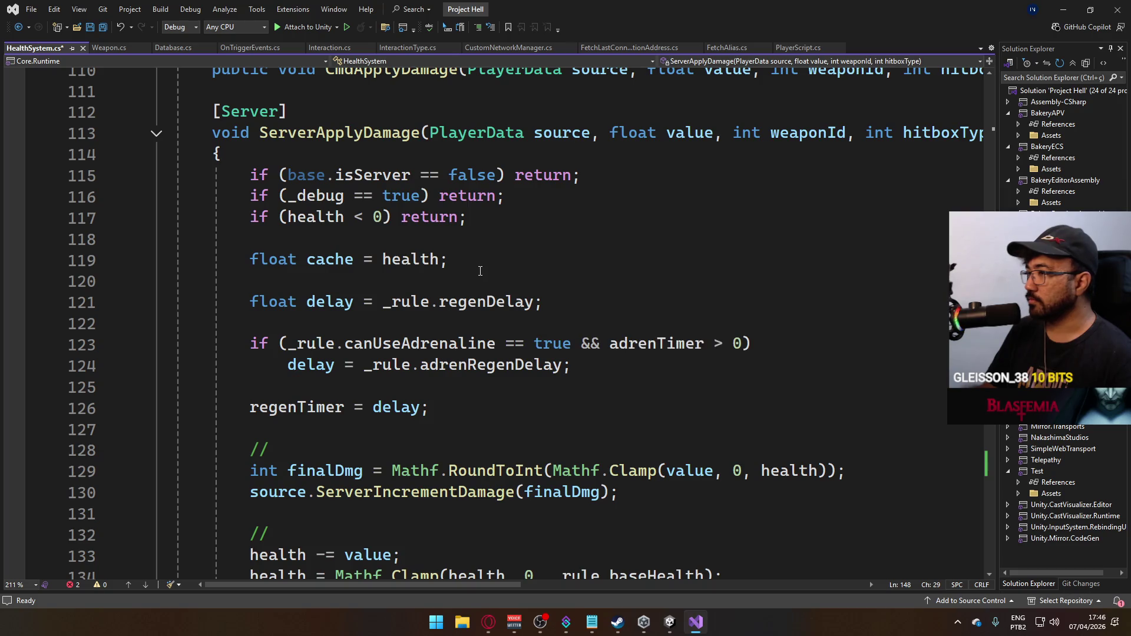
pyautogui.scroll(3, 480, 270)
pyautogui.moveTo(500, 584)
pyautogui.mouseDown()
pyautogui.moveTo(587, 592)
pyautogui.moveTo(491, 579)
pyautogui.mouseUp()
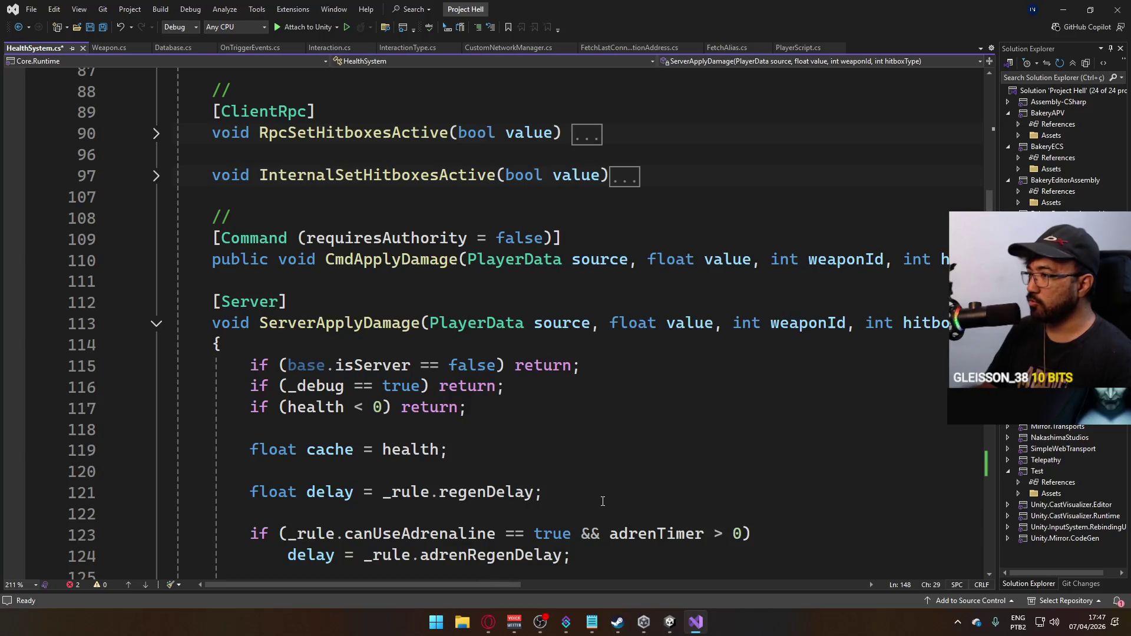
pyautogui.scroll(-4, 500, 414)
pyautogui.scroll(-8, 531, 413)
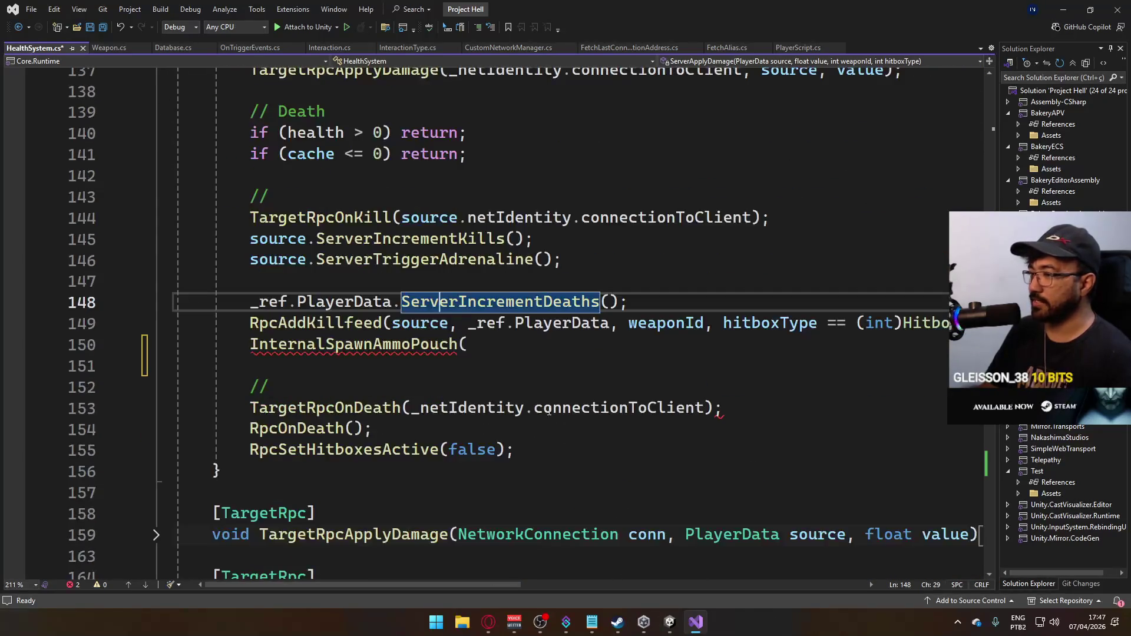
# Pass source.transform.position and source.transform.rotation as arguments, then jump to the method definition.
pyautogui.click(522, 350)
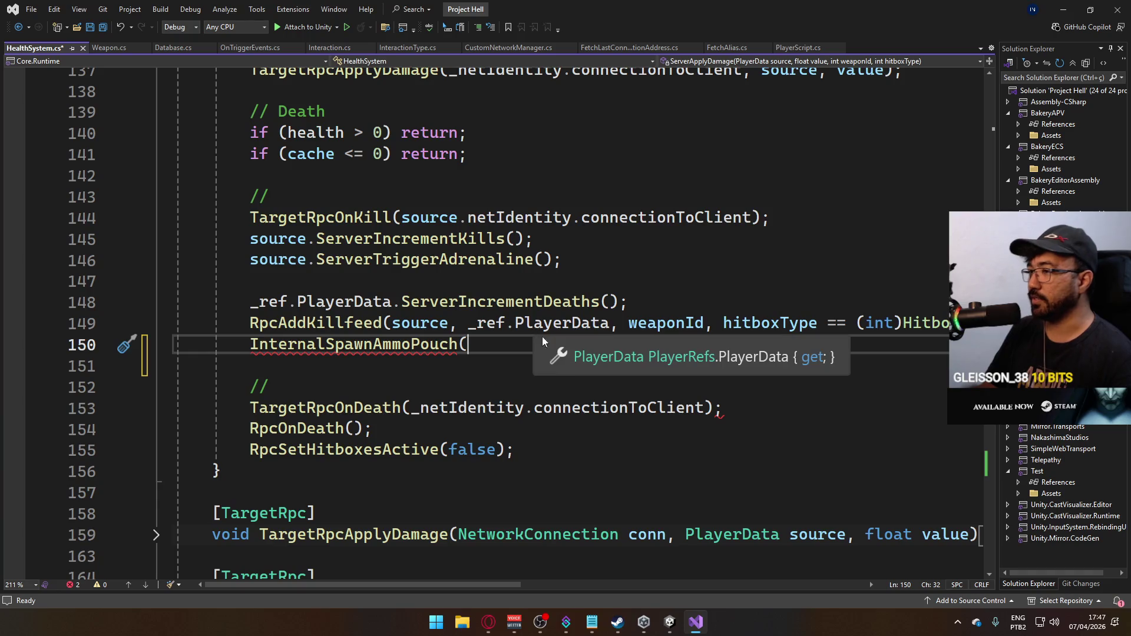
pyautogui.scroll(2, 568, 364)
pyautogui.scroll(6, 530, 370)
pyautogui.scroll(3, 518, 372)
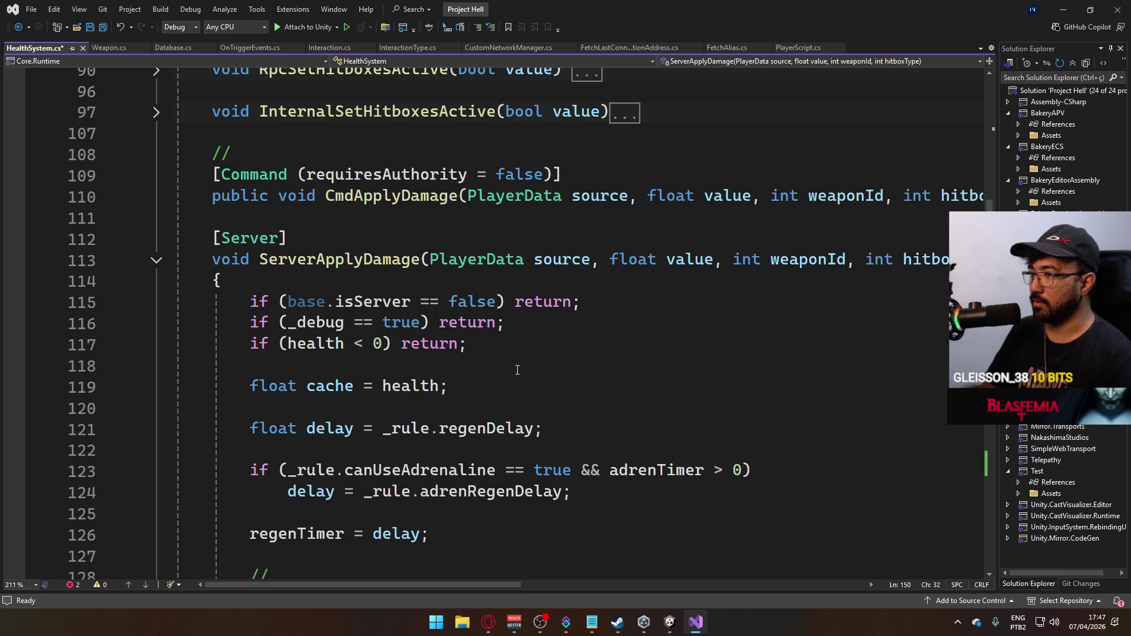
pyautogui.scroll(-6, 517, 370)
pyautogui.scroll(-3, 518, 369)
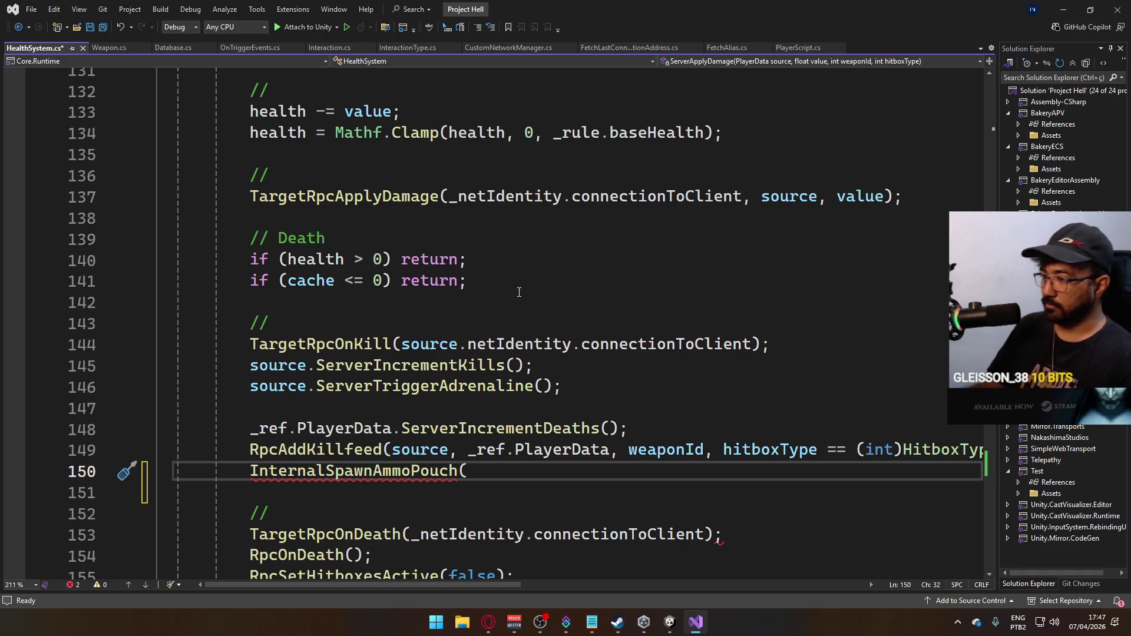
pyautogui.write('source.transform.pos')
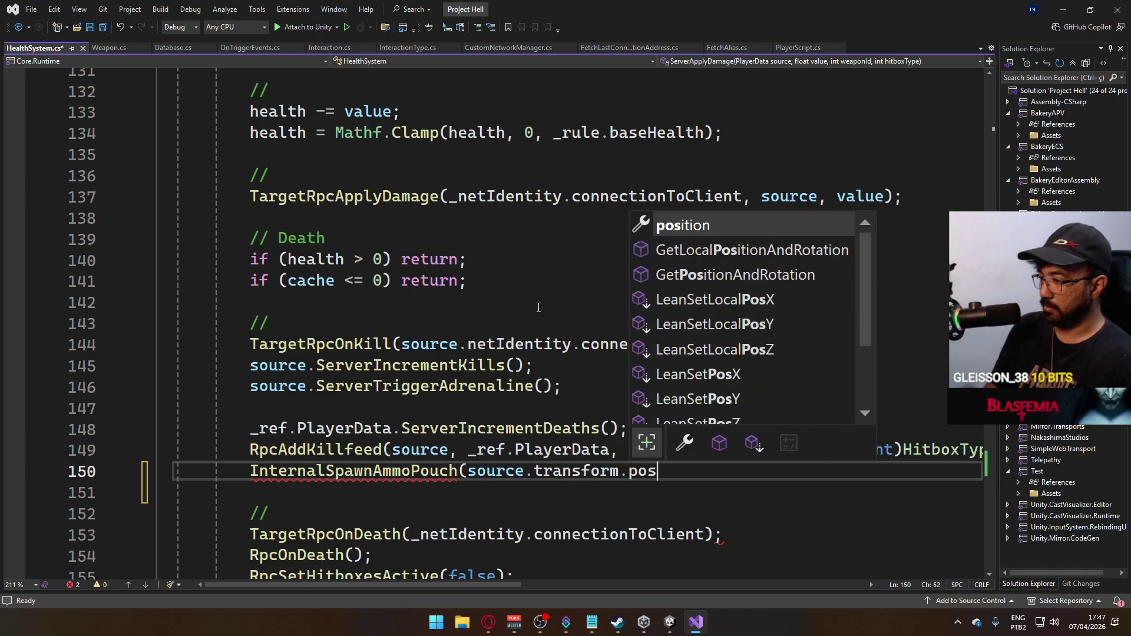
pyautogui.write('ition, source.transform.rota')
pyautogui.press('Tab')
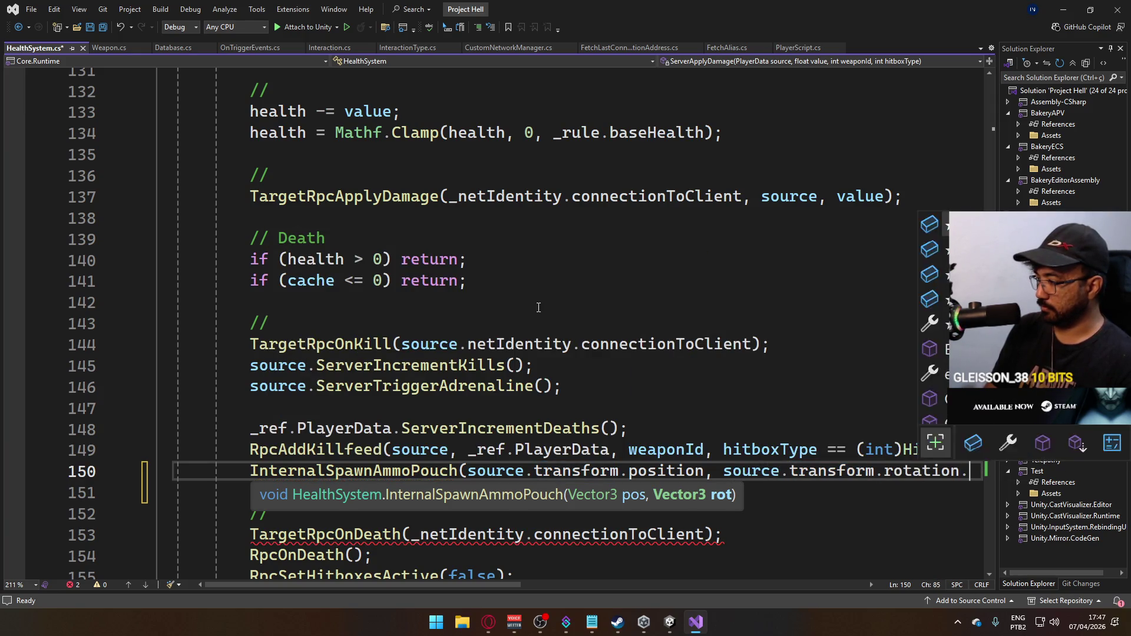
pyautogui.write('.eu')
pyautogui.press('BackSpace')
pyautogui.press('BackSpace')
pyautogui.press('BackSpace')
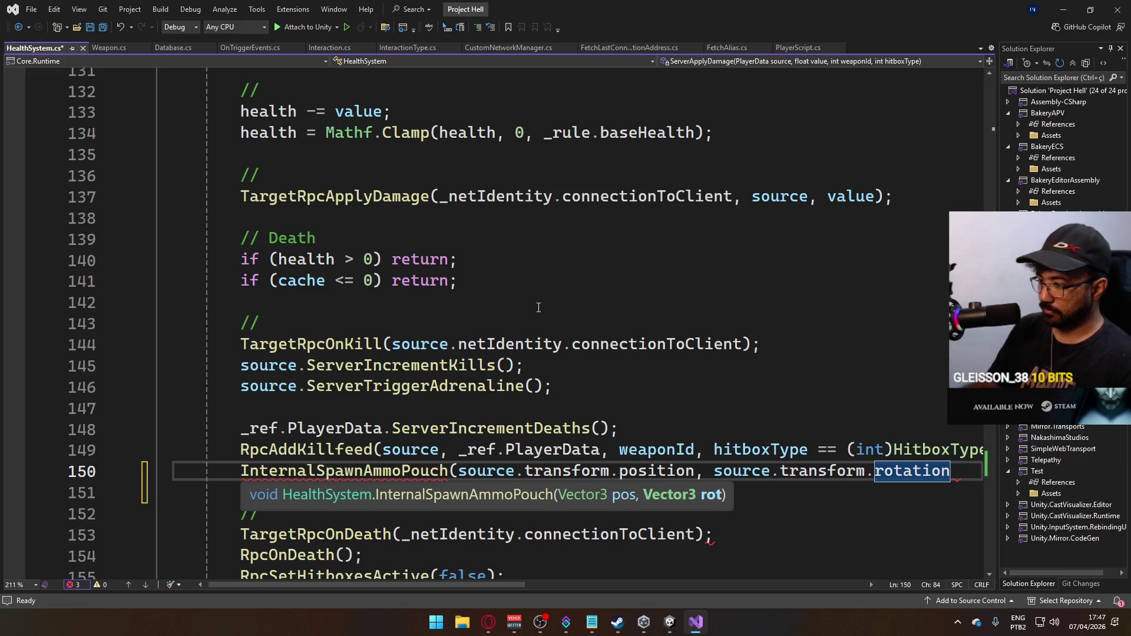
pyautogui.keyDown('ctrl'); pyautogui.click(378, 469); pyautogui.keyUp('ctrl')
# Retype the rot parameter as Quaternion, pass it directly to Instantiate without Quaternion.Euler, and save.
pyautogui.doubleClick(623, 323)
pyautogui.write('Quaternio')
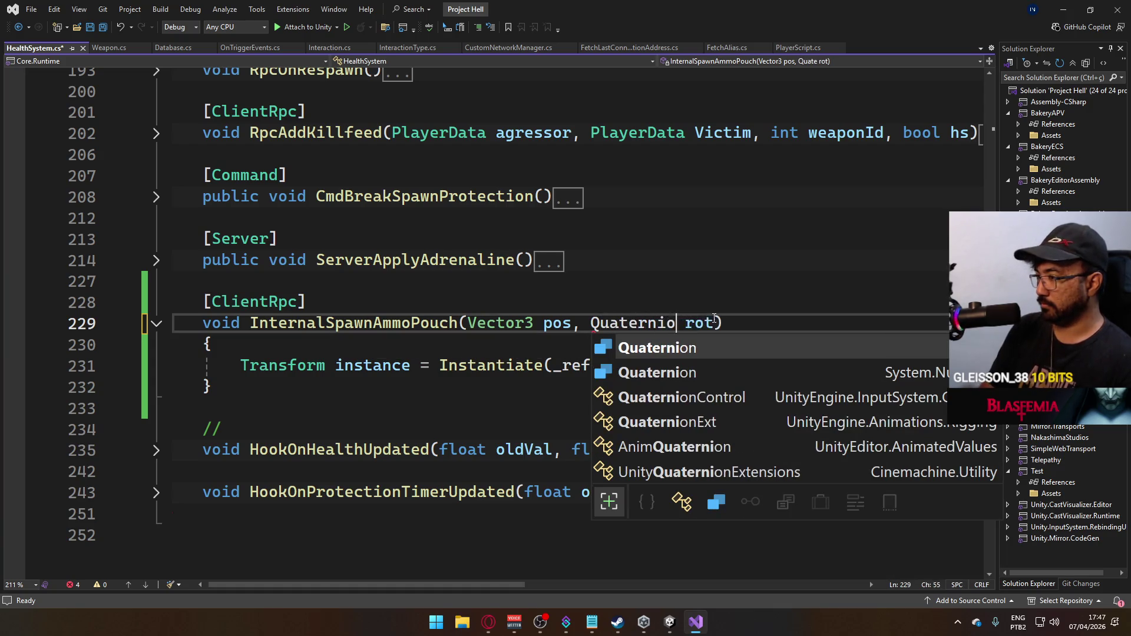
pyautogui.write('n')
pyautogui.press('Escape')
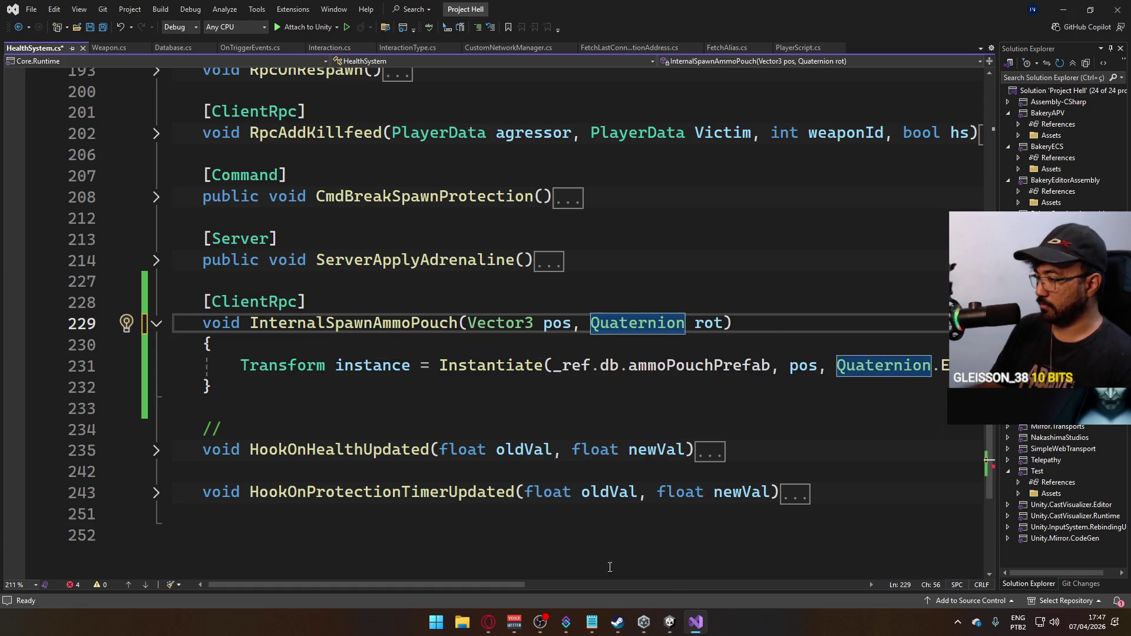
pyautogui.moveTo(398, 584); pyautogui.dragTo(489, 585)
pyautogui.moveTo(606, 365); pyautogui.dragTo(757, 366)
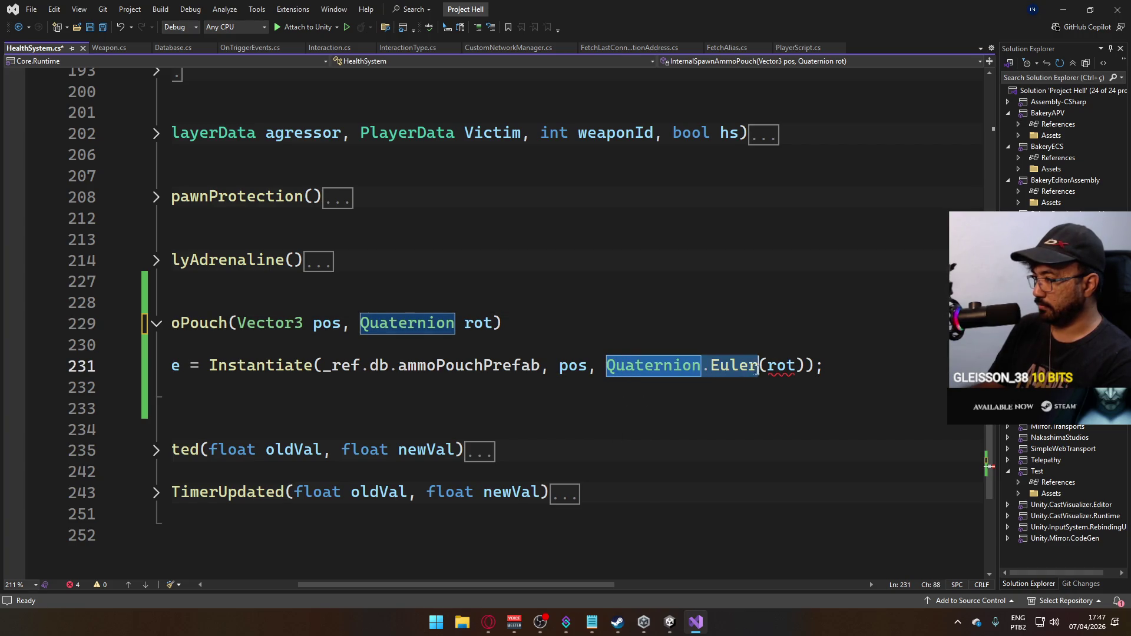
pyautogui.hotkey('shift', 'Right')
pyautogui.press('Delete')
pyautogui.press('Right')
pyautogui.press('Right')
pyautogui.press('Right')
pyautogui.press('Delete')
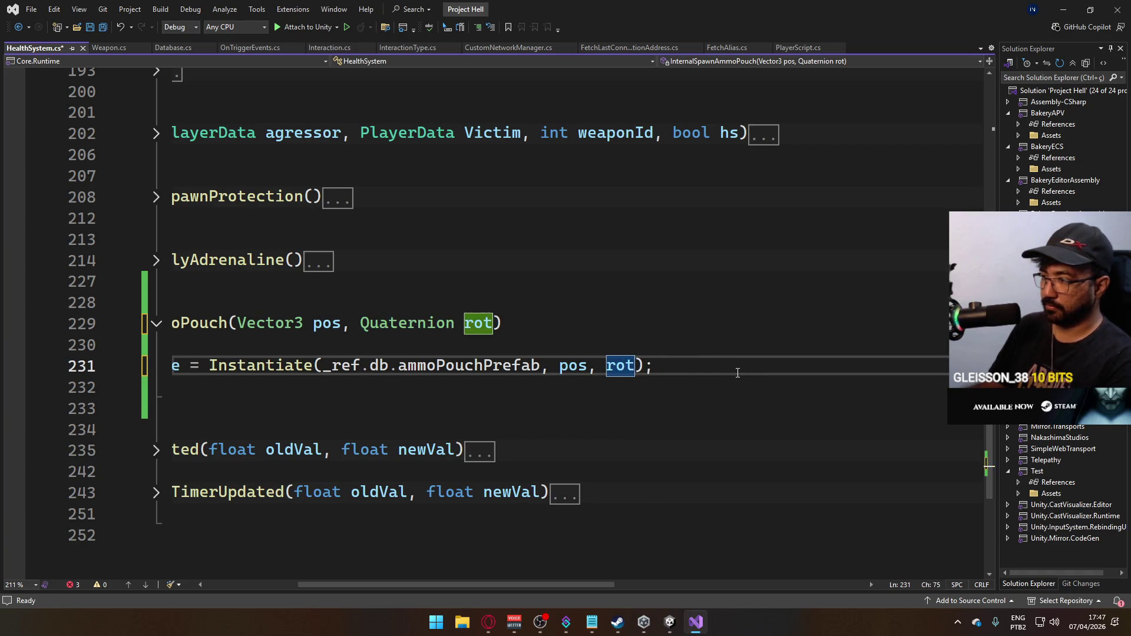
pyautogui.hotkey('ctrl', 's')
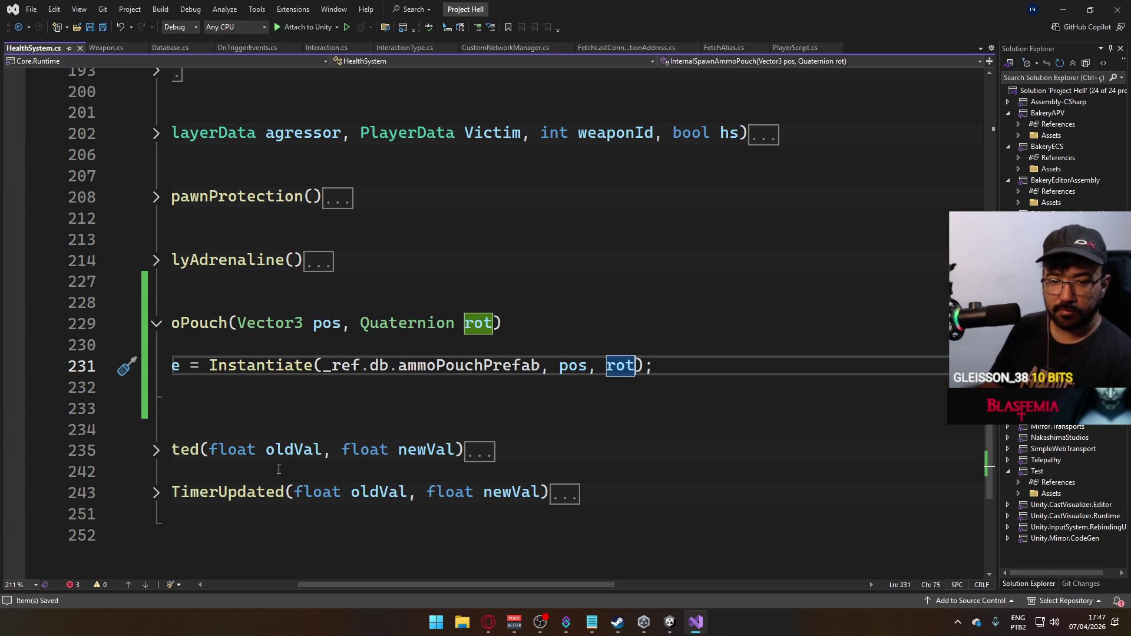
pyautogui.moveTo(322, 583); pyautogui.dragTo(235, 583)
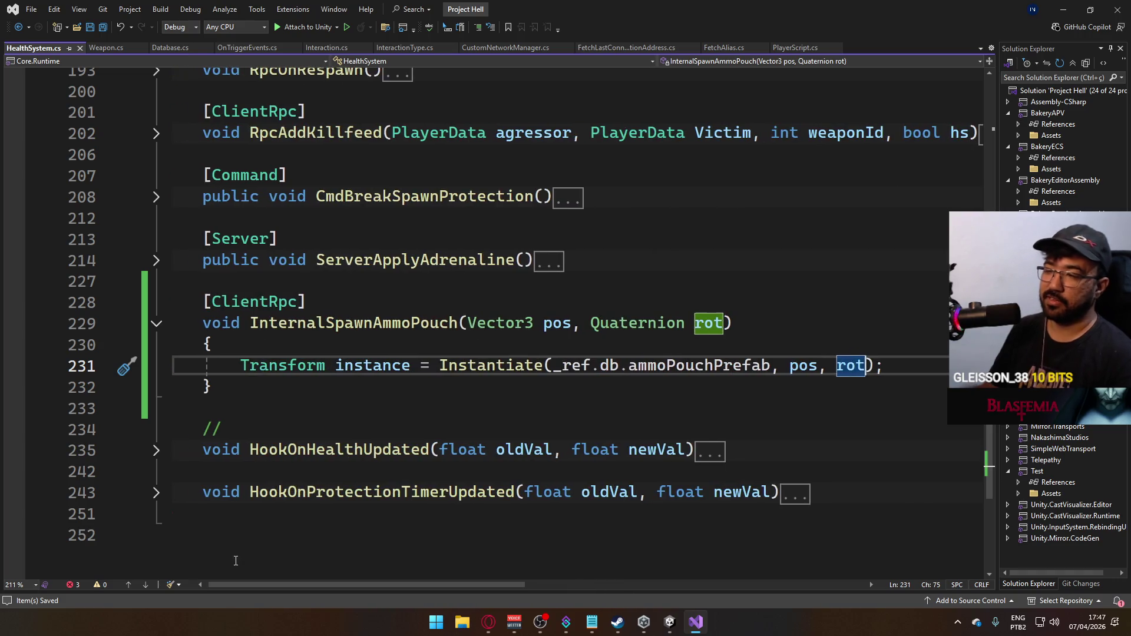
pyautogui.scroll(5, 634, 471)
pyautogui.scroll(3, 634, 472)
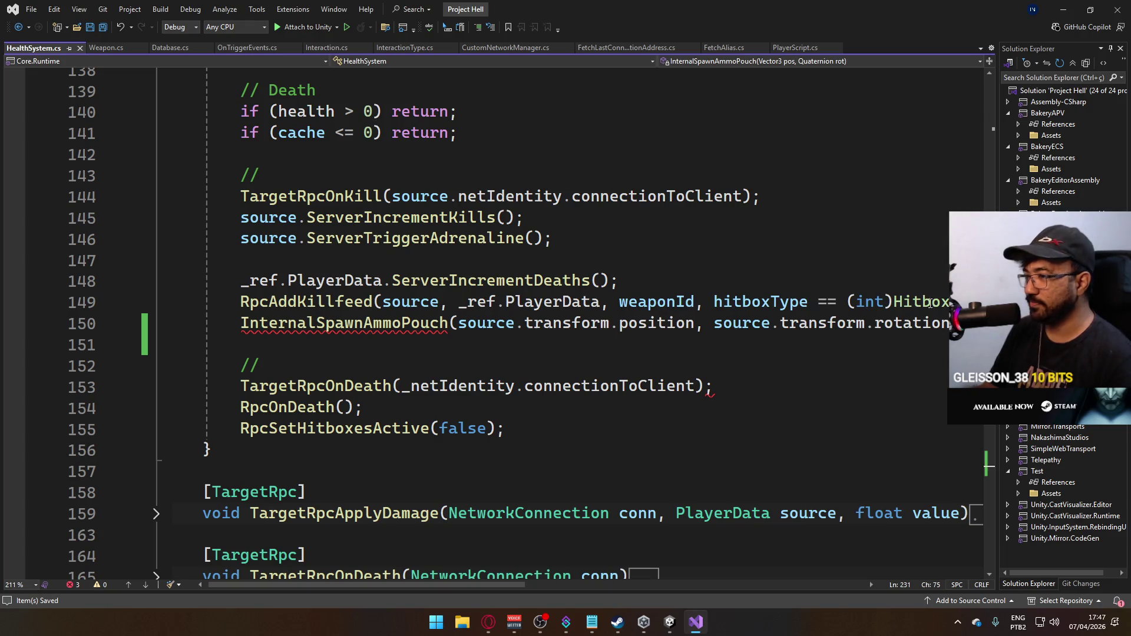
# Close the InternalSpawnAmmoPouch call's parenthesis, switch to Unity and clear the old console errors.
pyautogui.click(1014, 323)
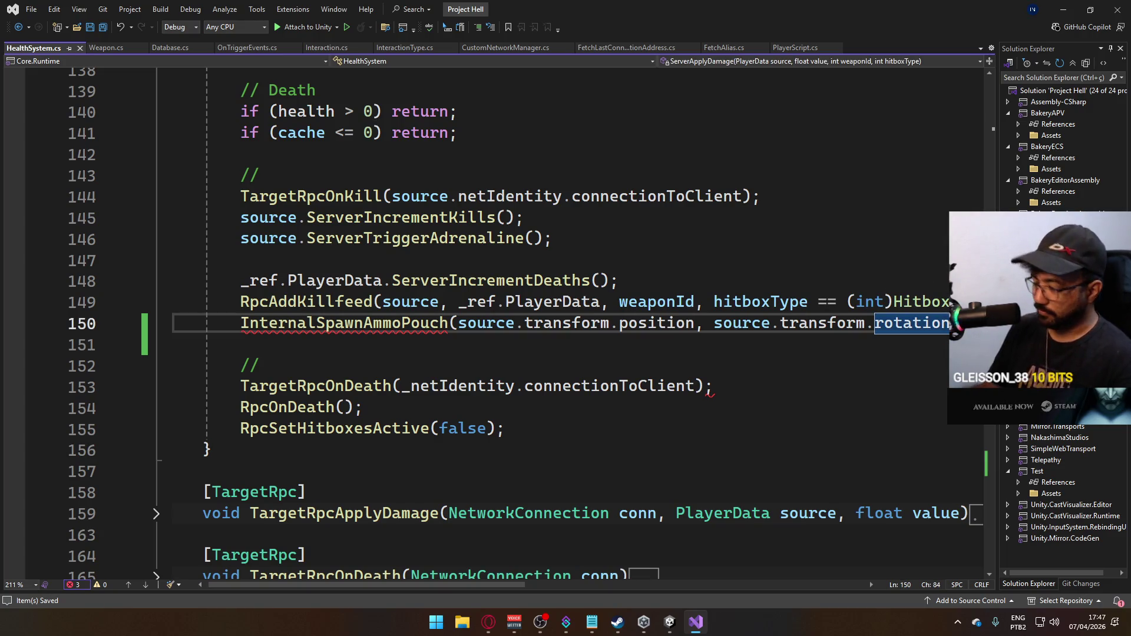
pyautogui.write(')')
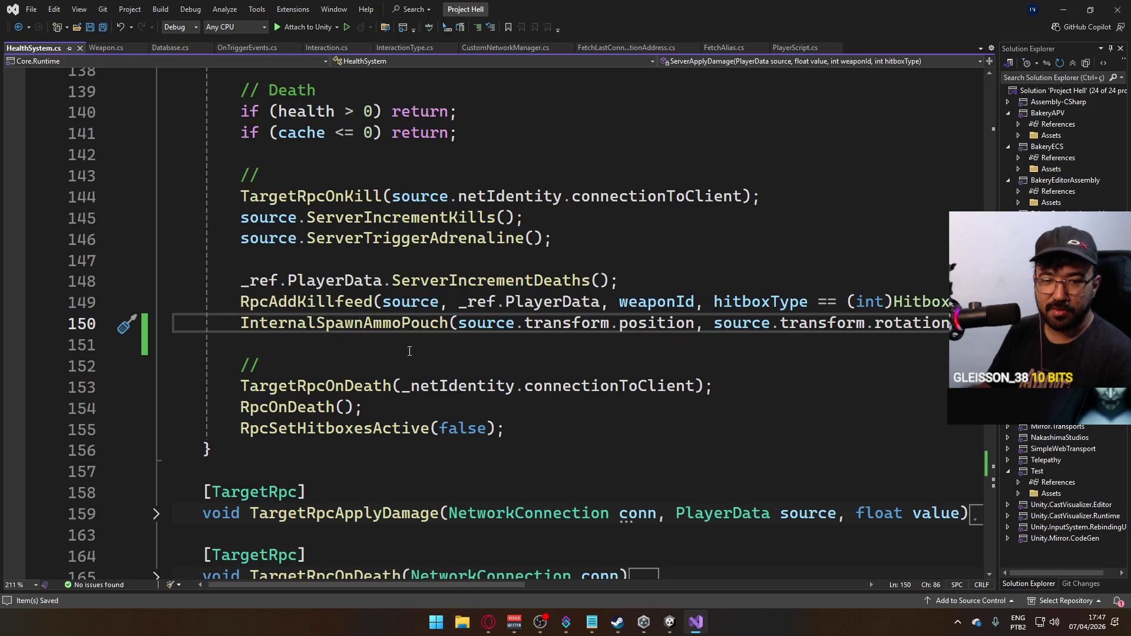
pyautogui.scroll(2, 491, 355)
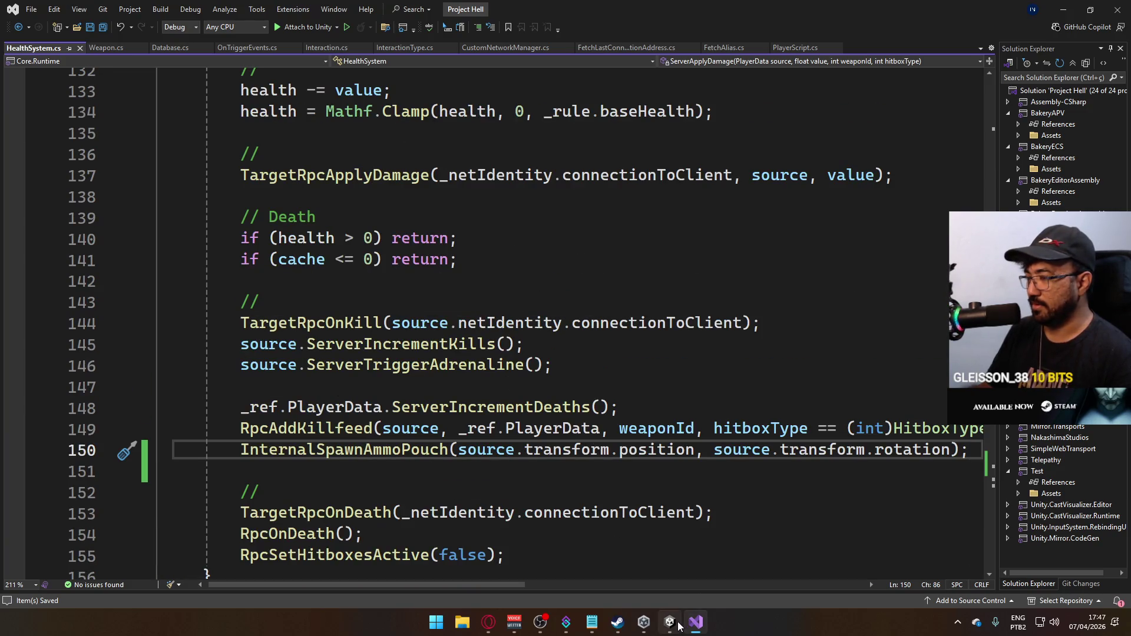
pyautogui.click(674, 622)
pyautogui.click(258, 361)
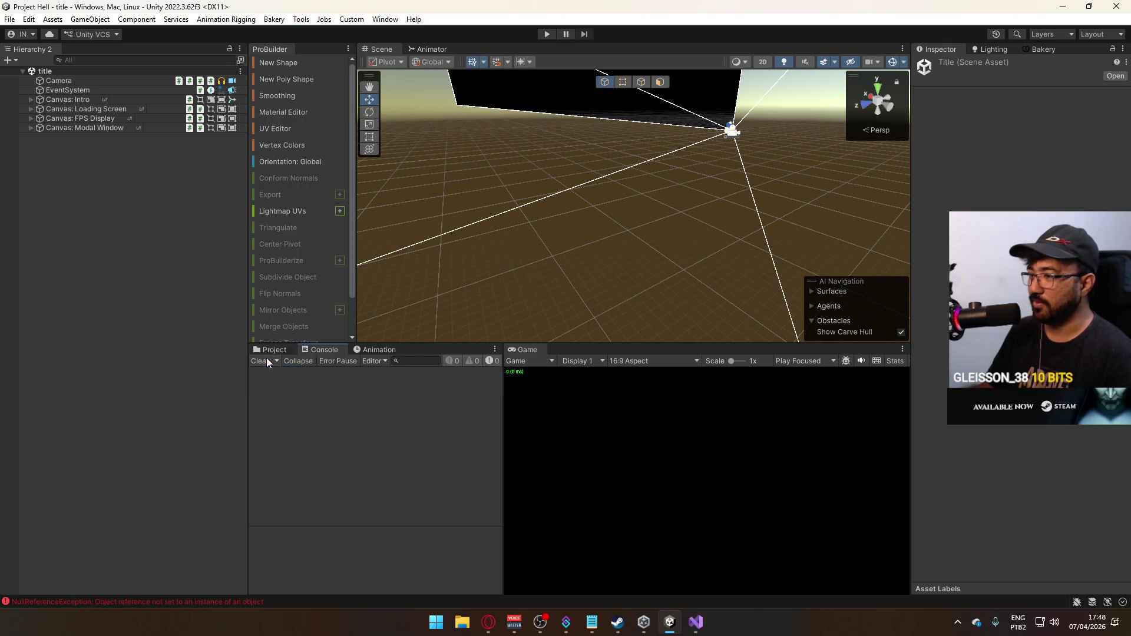
# Build and run the game, start play mode in the editor, and switch to the built game's main menu.
pyautogui.click(11, 20)
pyautogui.click(53, 179)
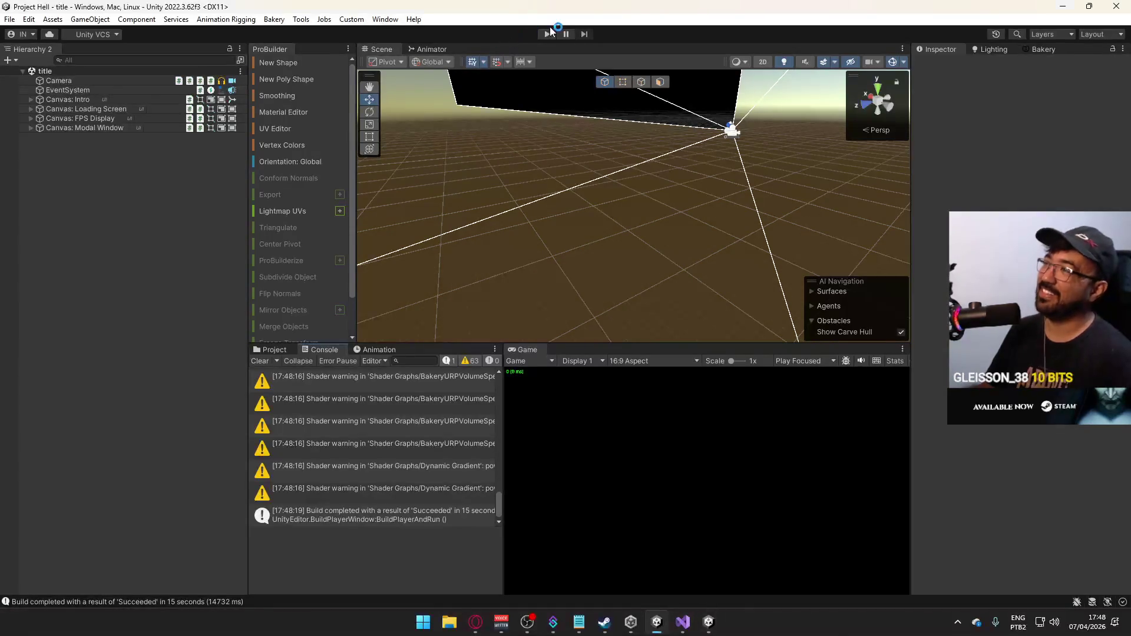
pyautogui.click(546, 34)
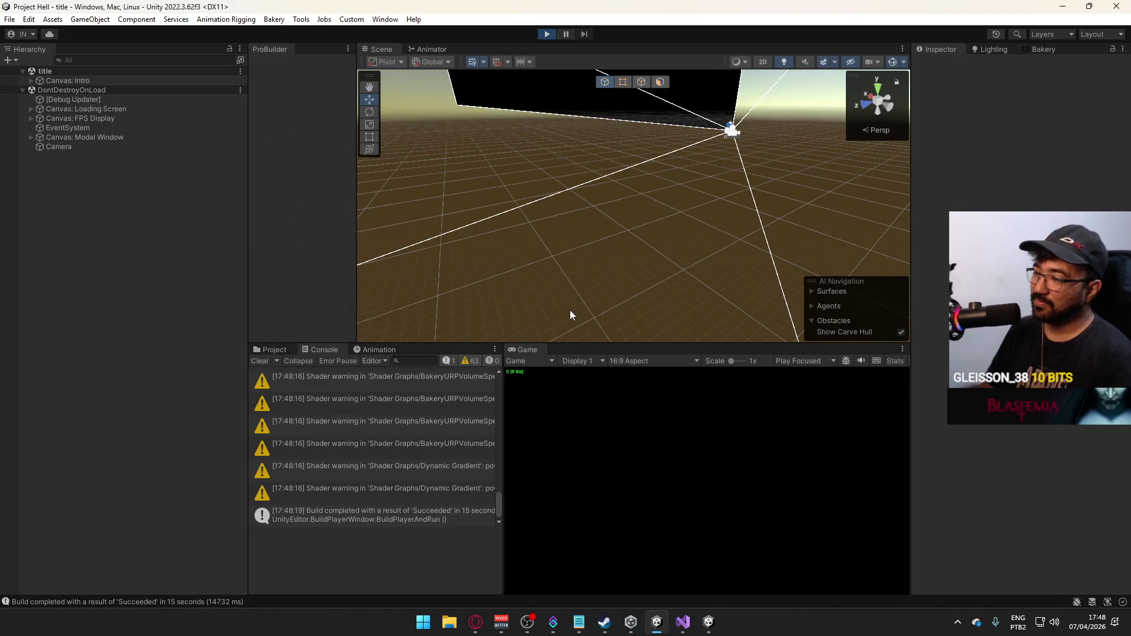
pyautogui.click(260, 360)
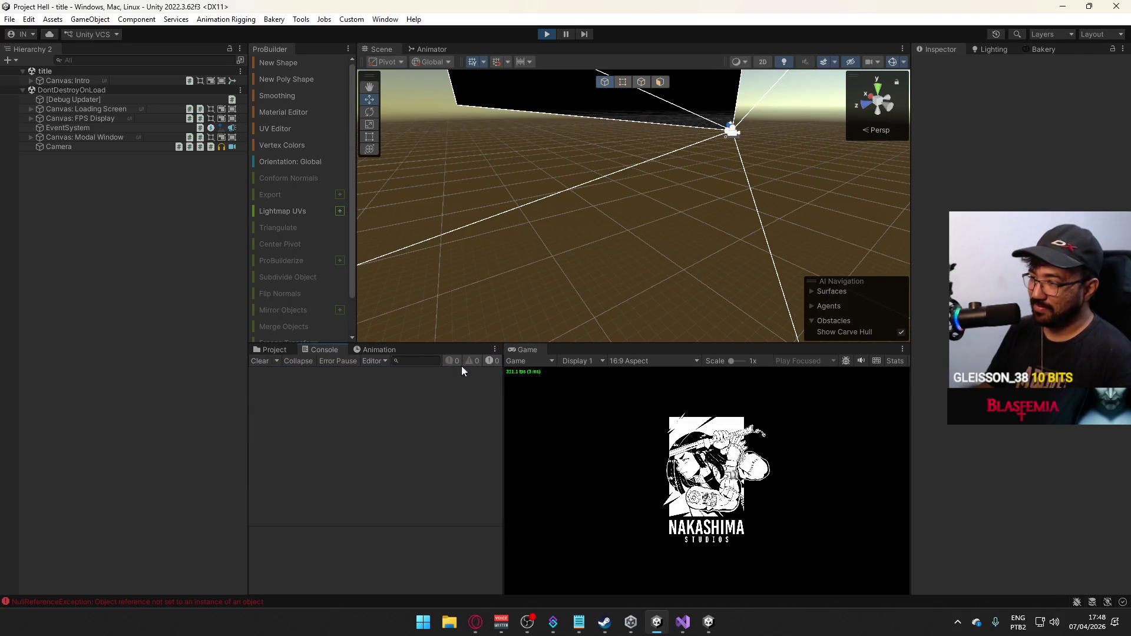
pyautogui.click(708, 622)
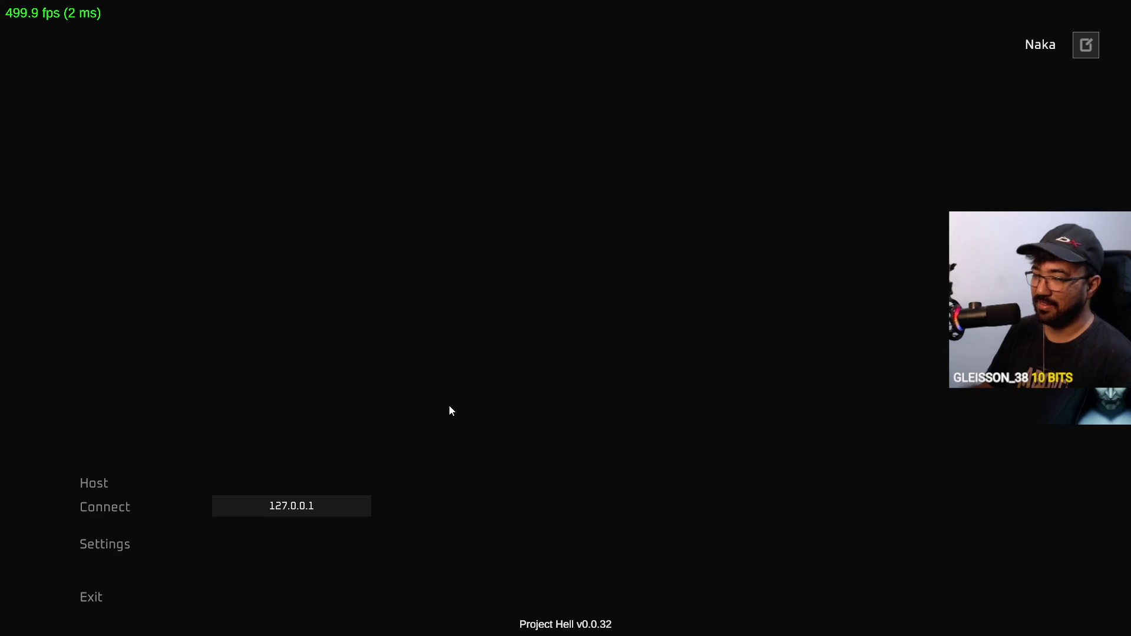
# Host a match in the editor's Game view, connect as a client from the build, and return to Unity.
pyautogui.hotkey('alt', 'Tab')
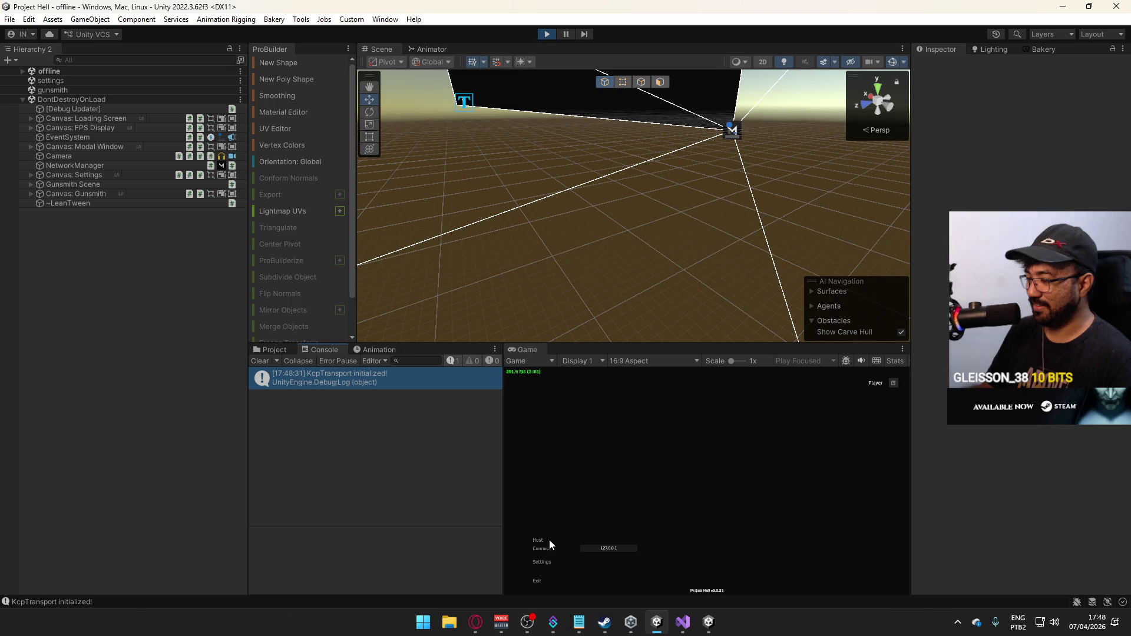
pyautogui.click(542, 540)
pyautogui.press('super')
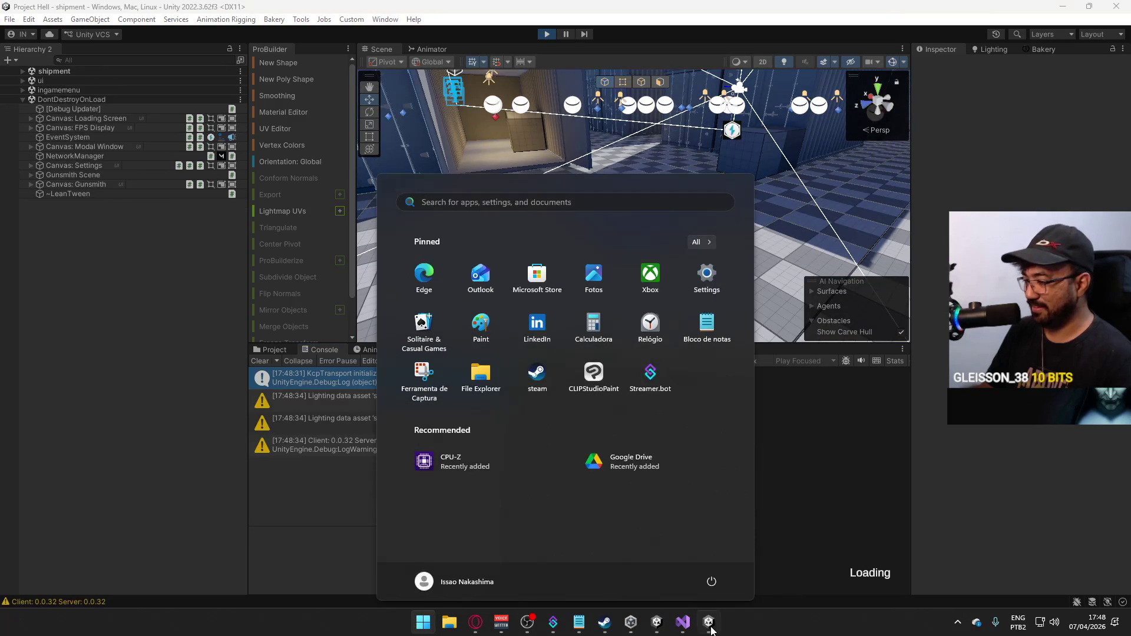
pyautogui.click(709, 623)
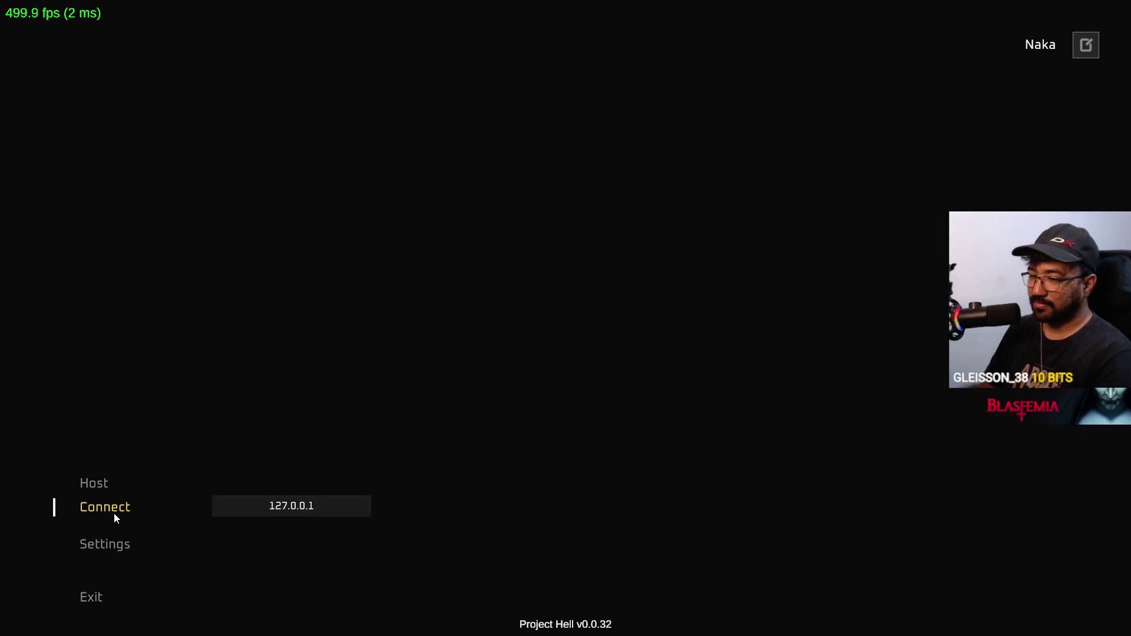
pyautogui.click(113, 513)
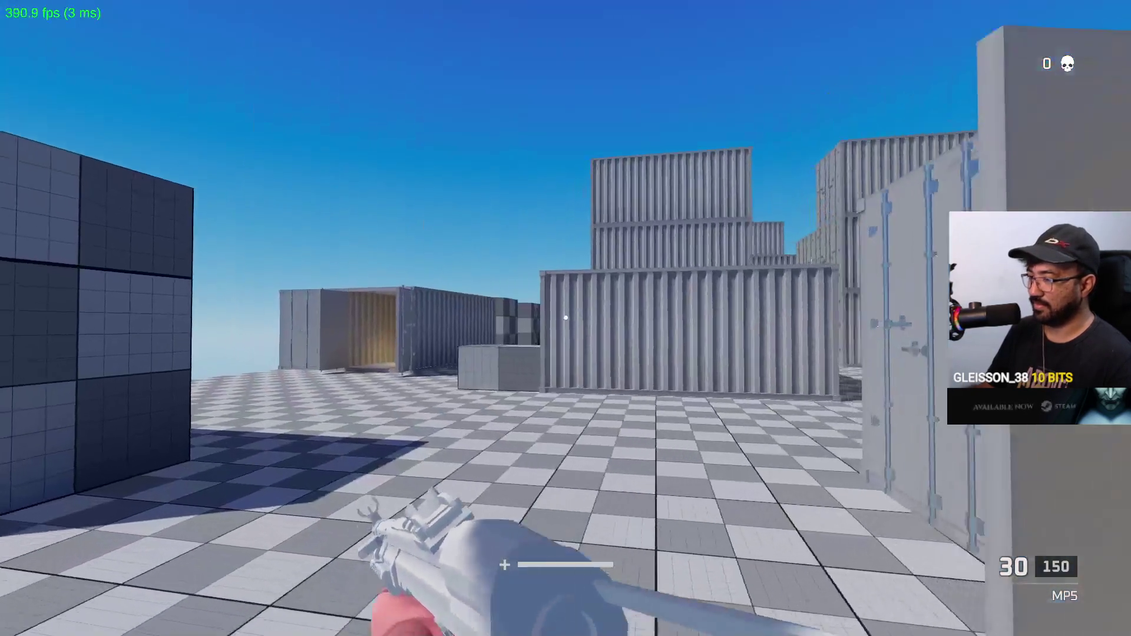
pyautogui.hotkey('alt', 'Tab')
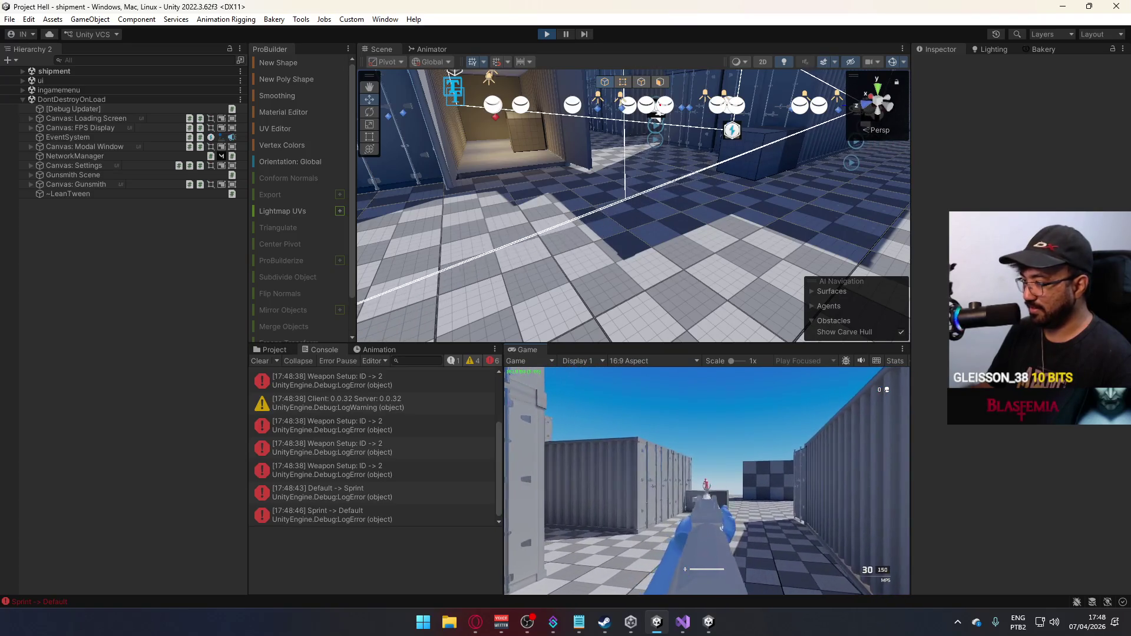
# Set Crouch (Toggle) to On in the game's settings and resume play.
pyautogui.press('Escape')
pyautogui.click(535, 542)
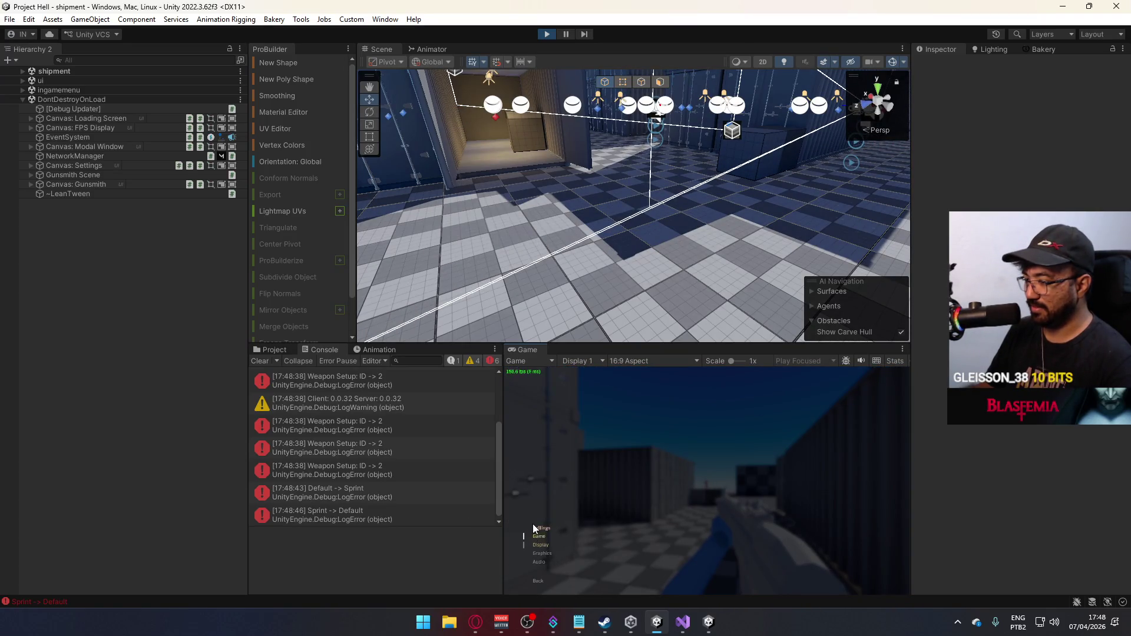
pyautogui.click(541, 536)
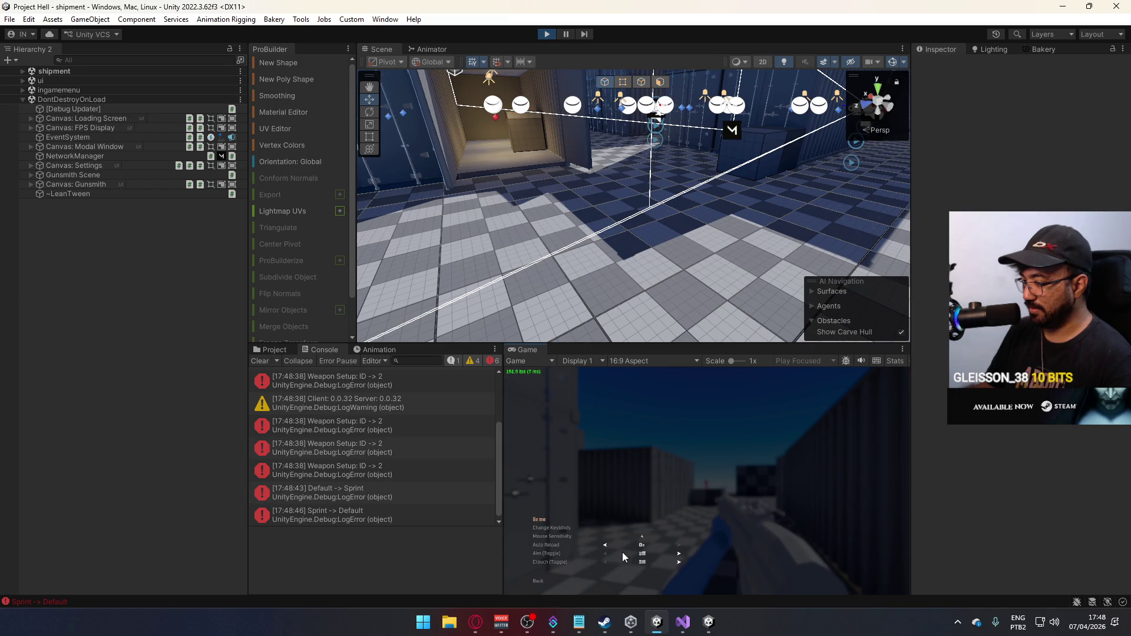
pyautogui.click(679, 562)
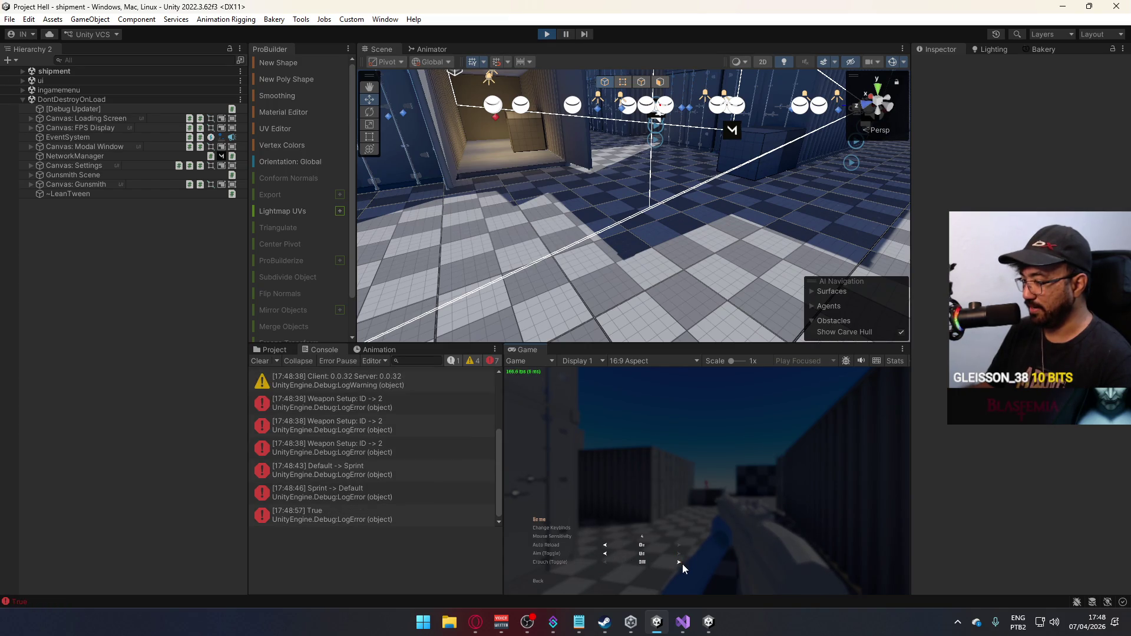
pyautogui.click(679, 562)
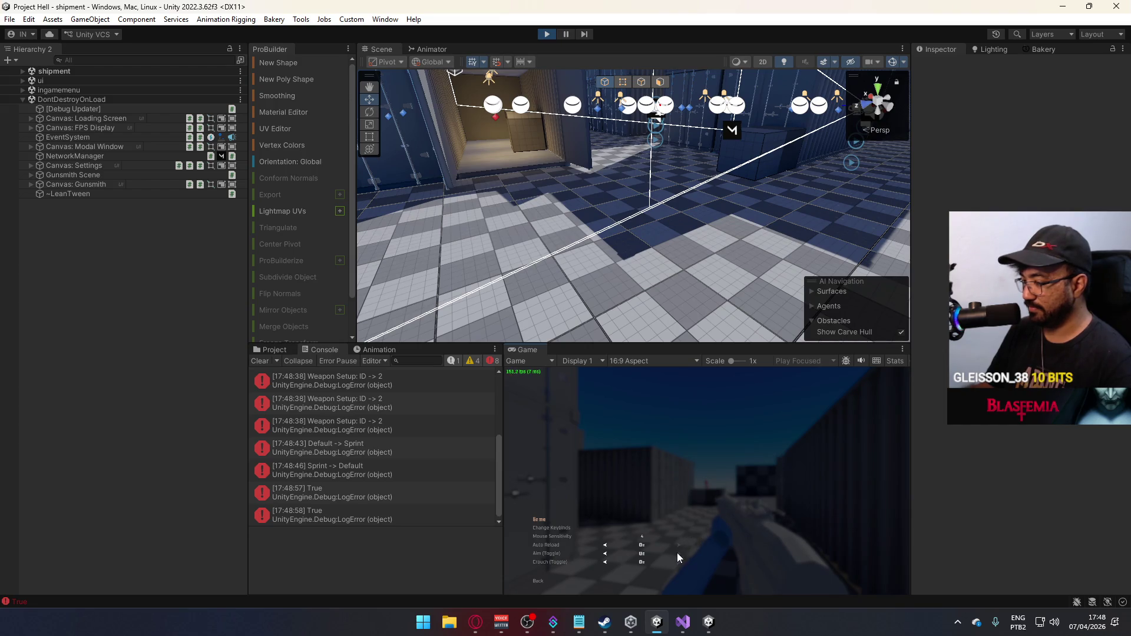
pyautogui.press('Escape')
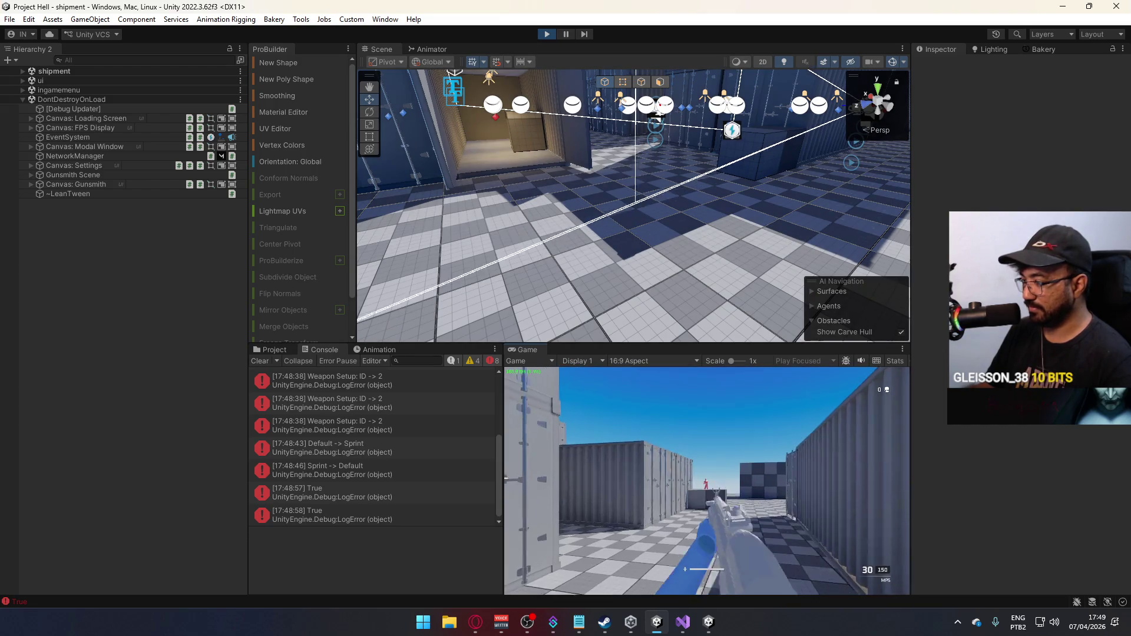
# Walk the player through the corridor into the open area between the containers.
pyautogui.press('w')
pyautogui.press('c')
pyautogui.press('w')
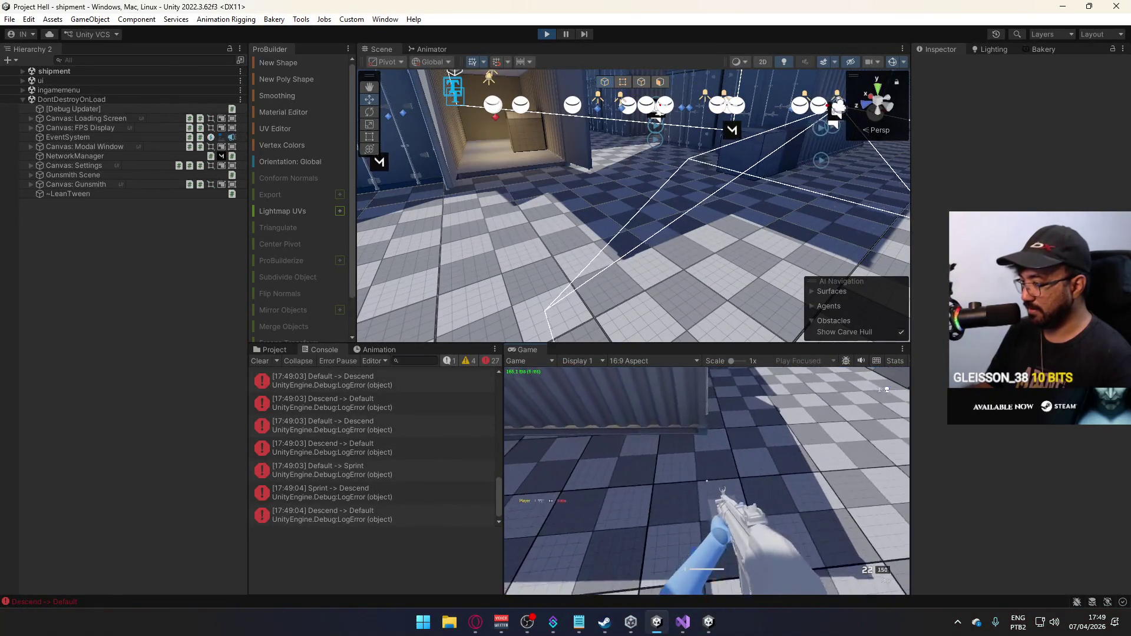
pyautogui.press('w')
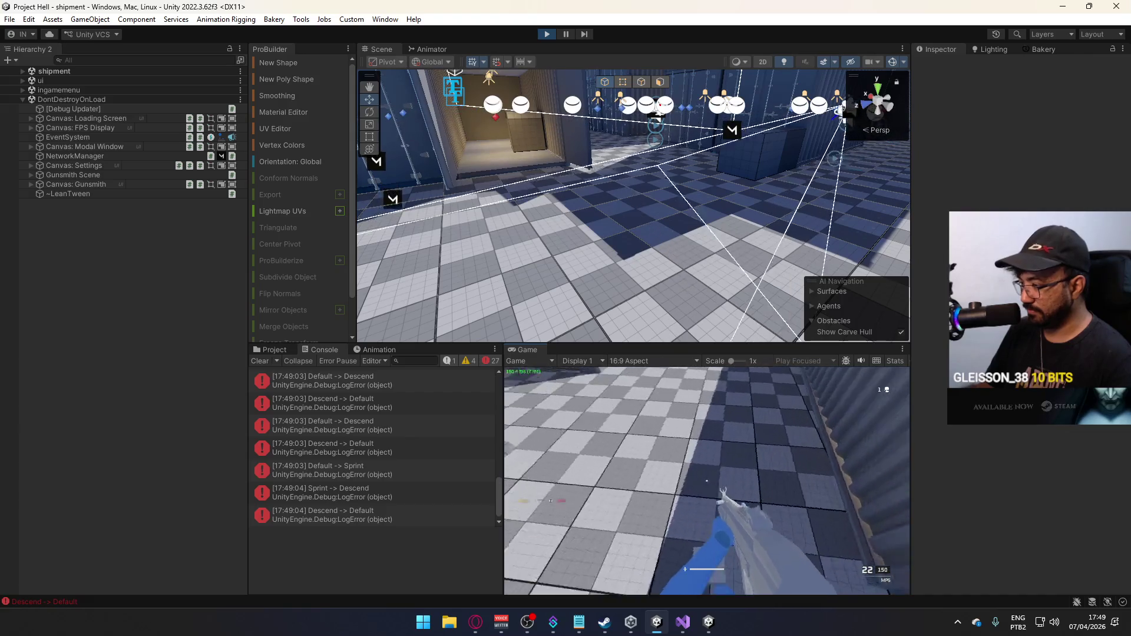
pyautogui.press('c')
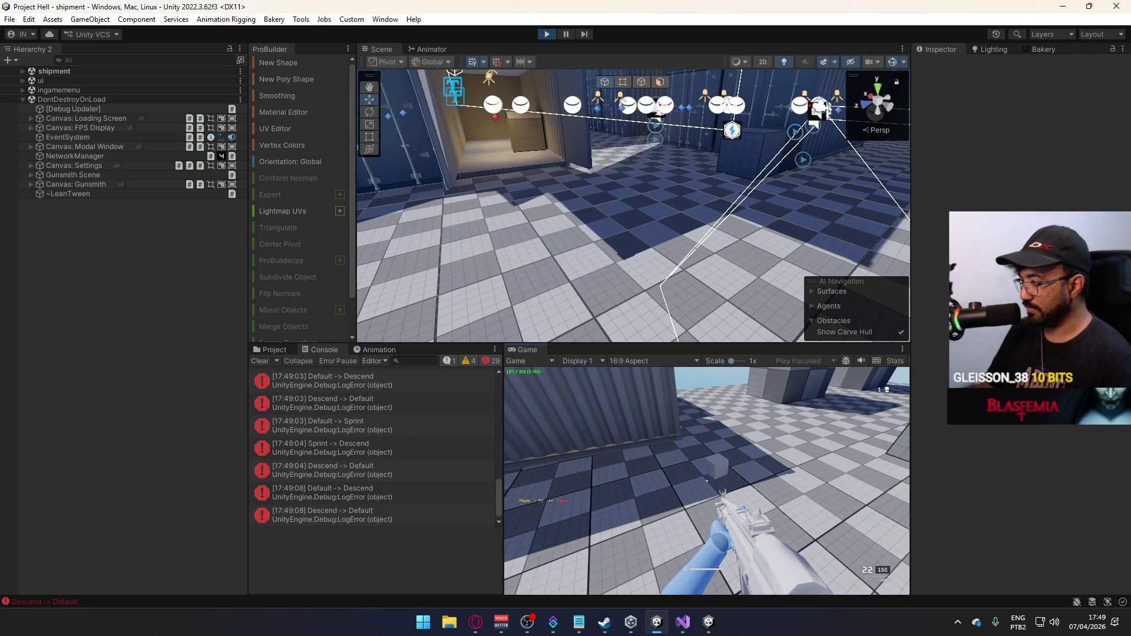
pyautogui.press('w')
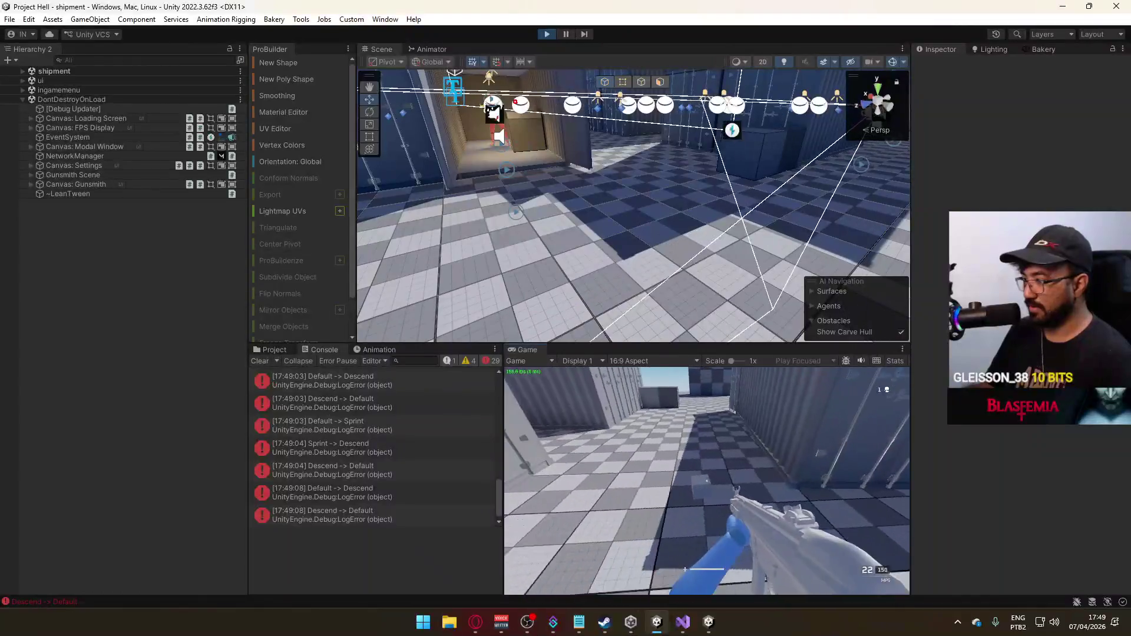
pyautogui.press('super')
pyautogui.click(642, 174)
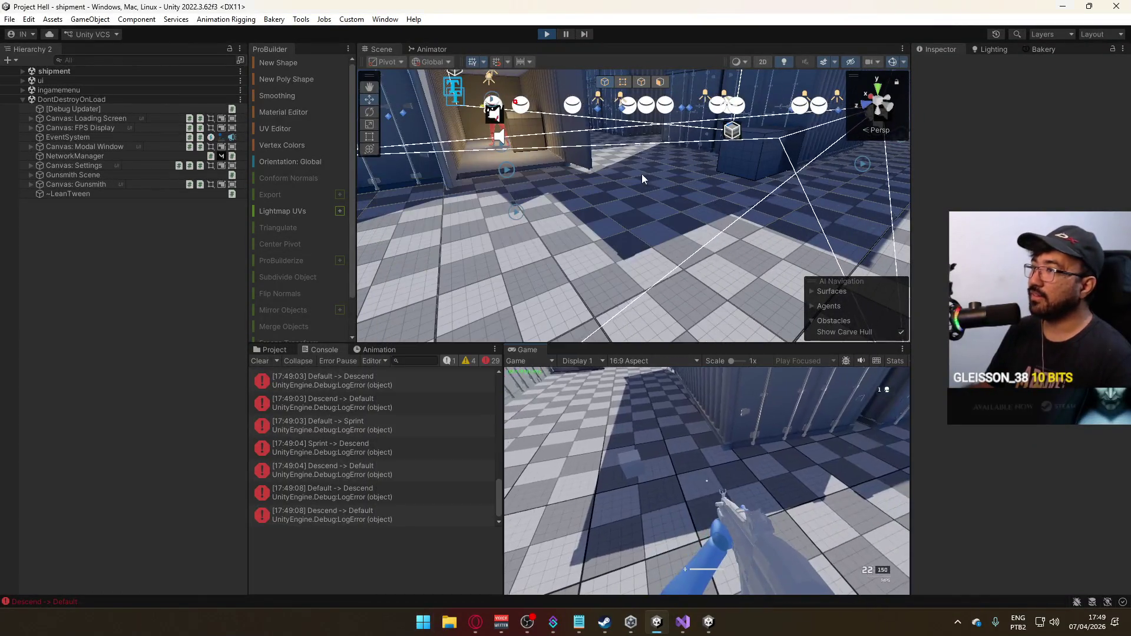
pyautogui.moveTo(725, 89)
pyautogui.mouseDown()
pyautogui.moveTo(595, 188)
pyautogui.moveTo(615, 242)
pyautogui.mouseUp()
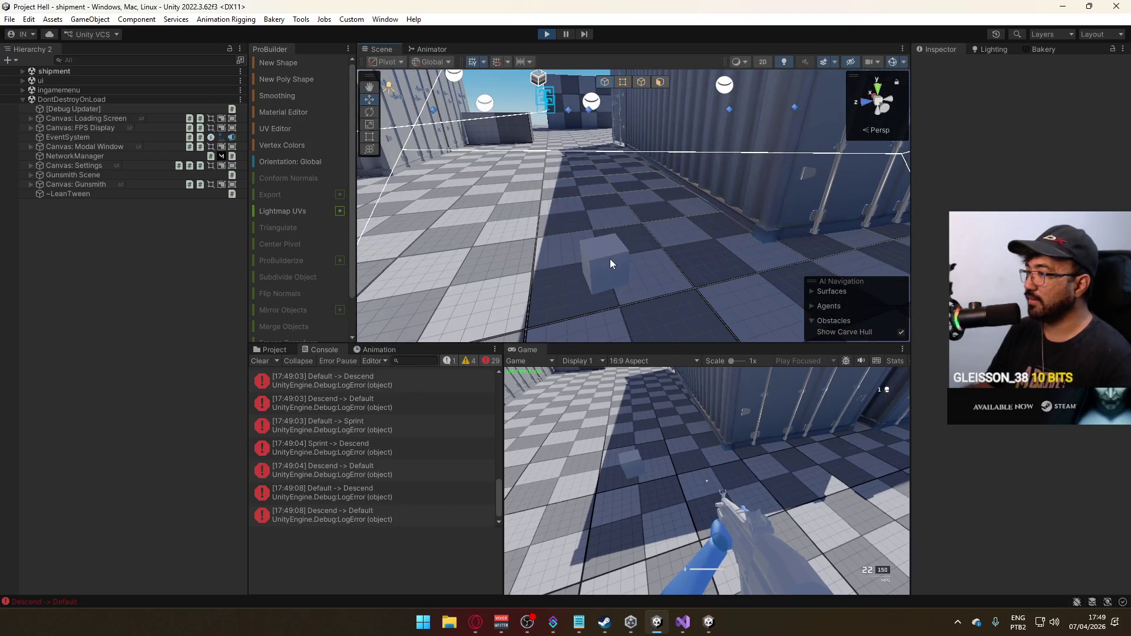
# Select the spawned Ammo Pouch(Clone), check its Layer dropdown unchanged, and stop play mode.
pyautogui.click(610, 259)
pyautogui.click(1087, 79)
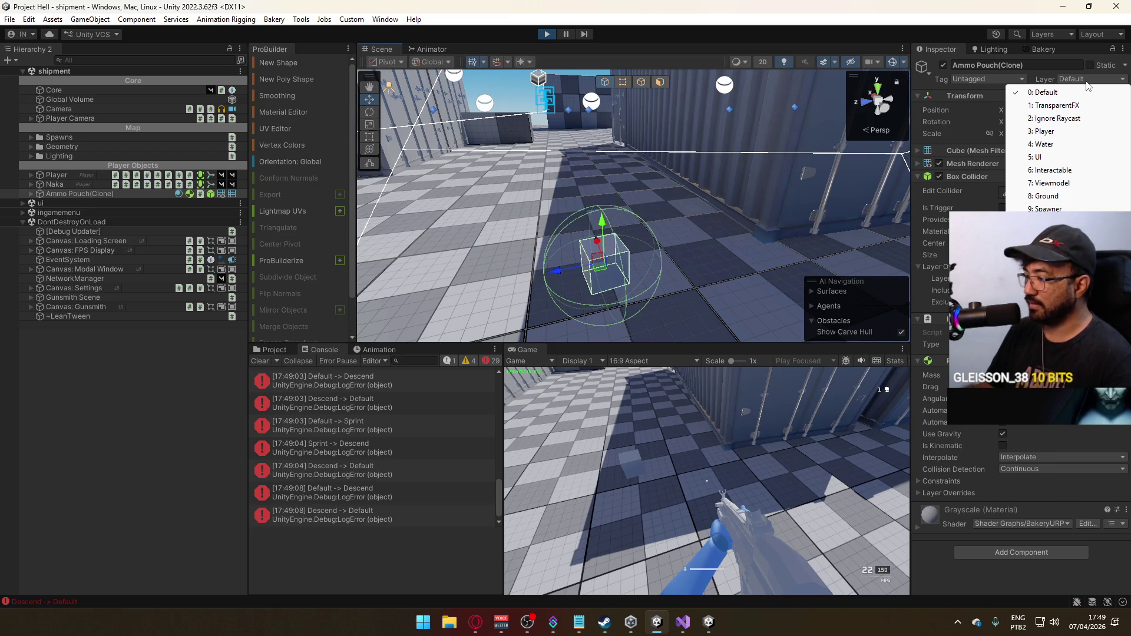
pyautogui.click(707, 482)
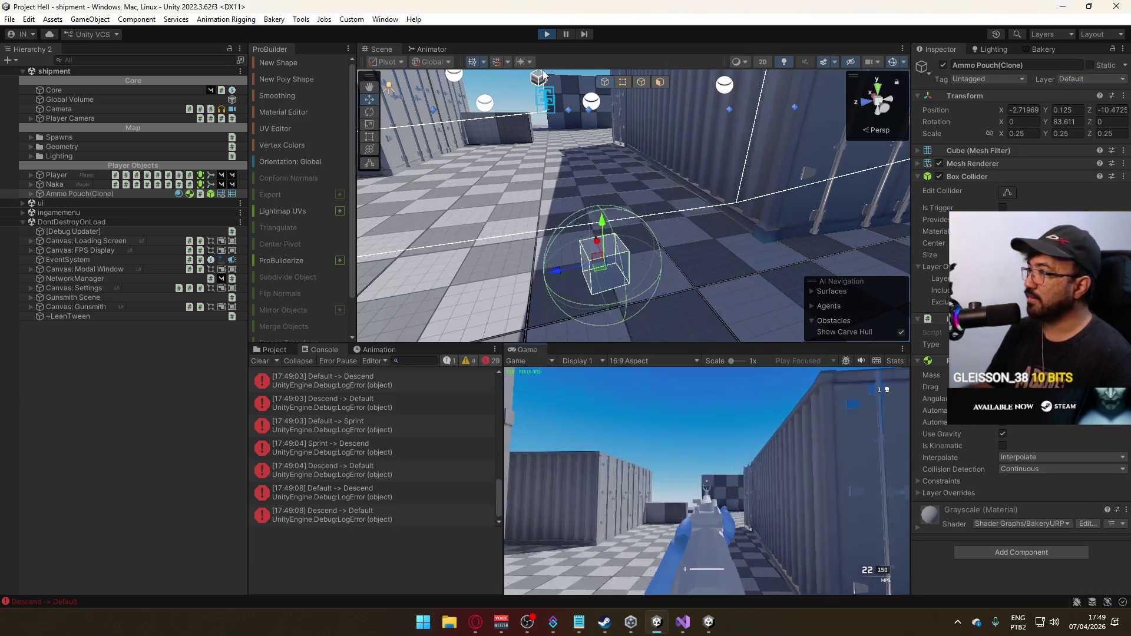
pyautogui.hotkey('ctrl', 'p')
pyautogui.click(261, 361)
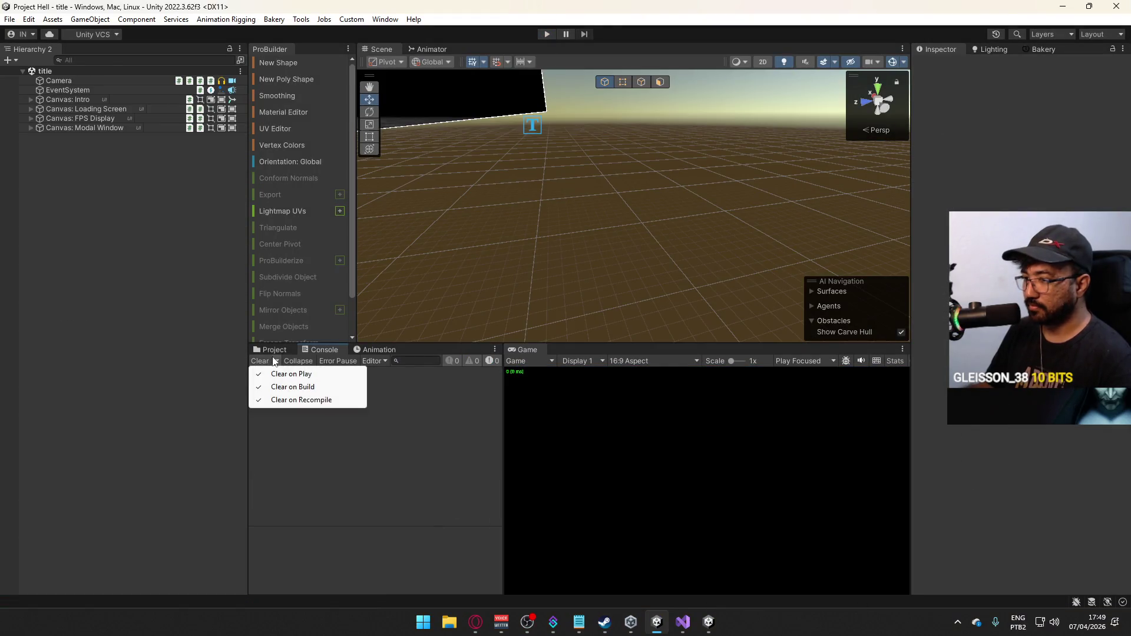
# Clear the console, briefly inspect the Player prefab, and open the dev scene from Assets/Core/Runtime/Scenes.
pyautogui.click(272, 349)
pyautogui.click(306, 499)
pyautogui.doubleClick(408, 488)
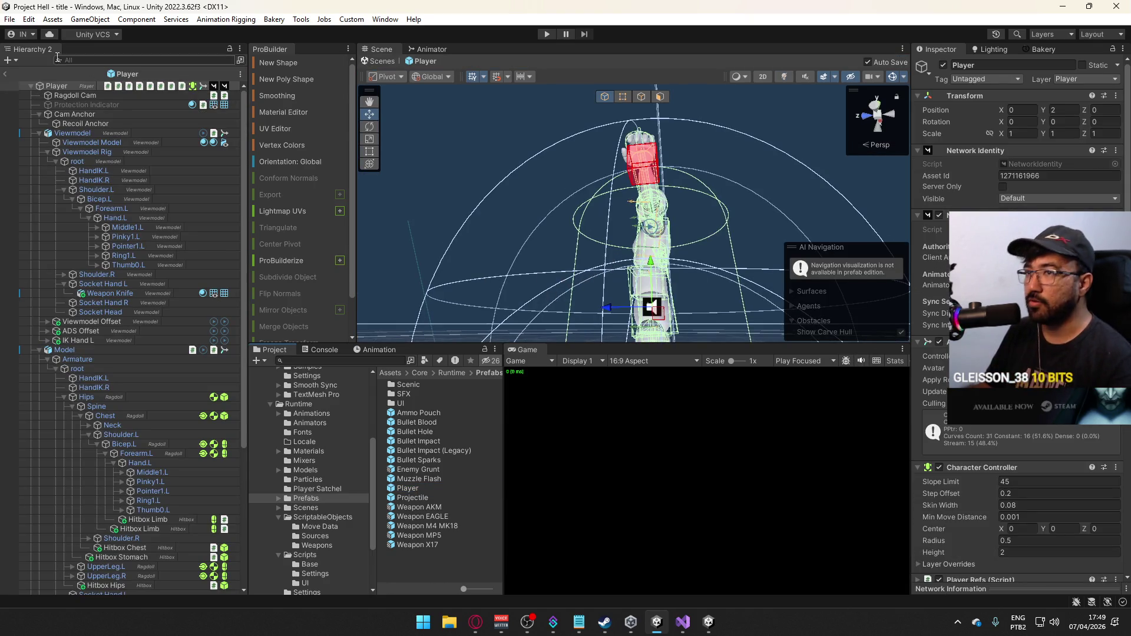
pyautogui.click(5, 74)
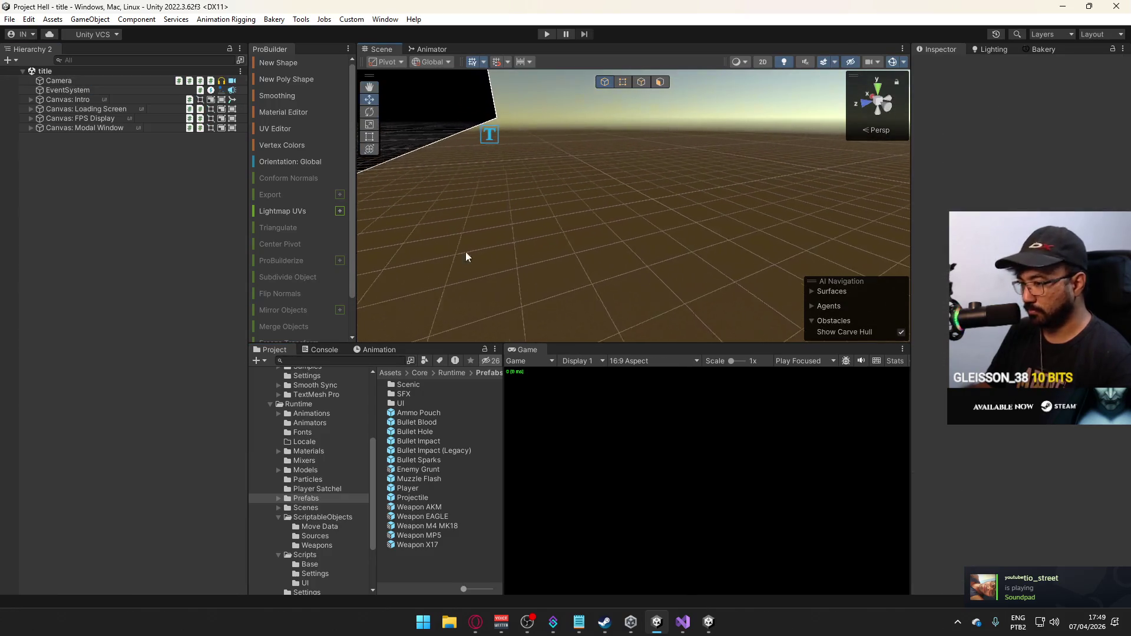
pyautogui.click(320, 507)
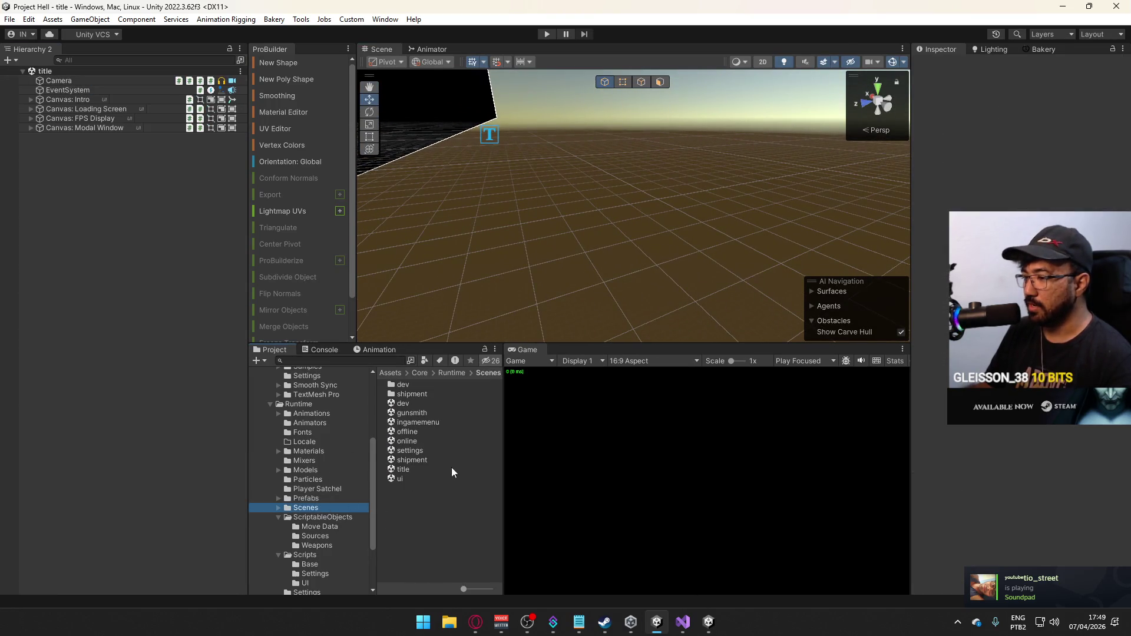
pyautogui.doubleClick(432, 404)
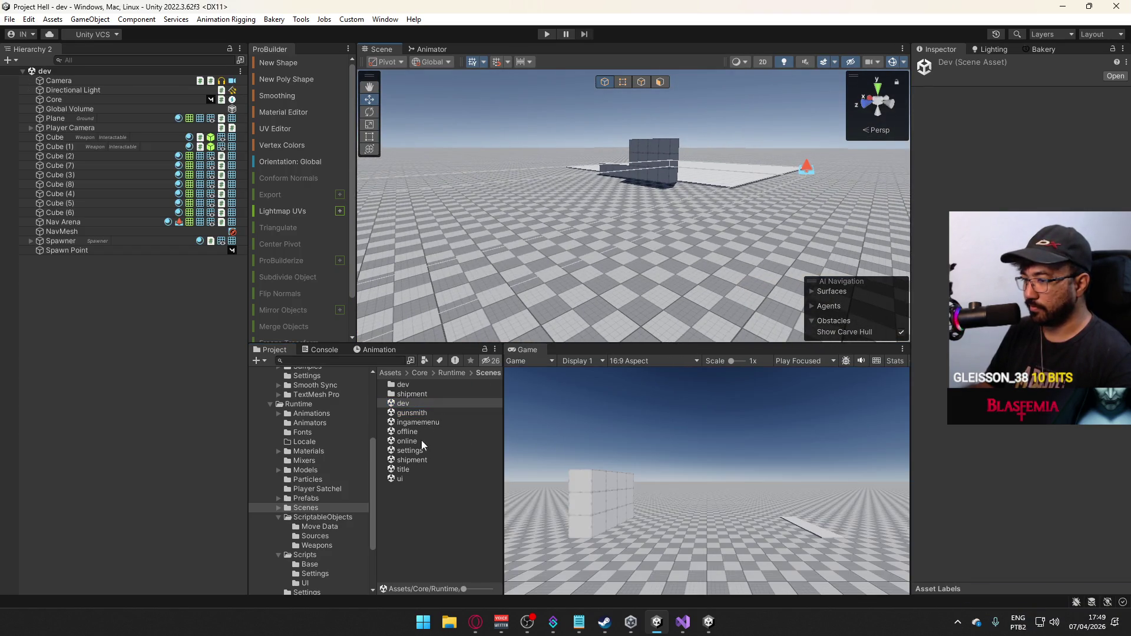
# Load the shipment scene and fly the Scene view camera up over the level.
pyautogui.doubleClick(420, 458)
pyautogui.moveTo(649, 262); pyautogui.dragTo(227, 262)
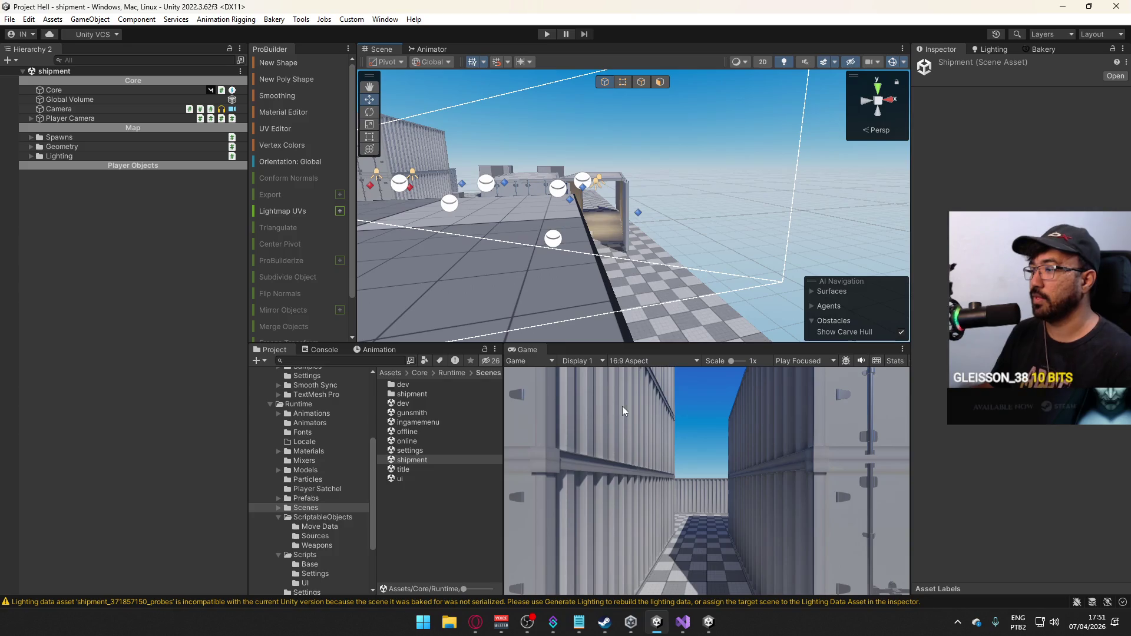
# View the shipment map from above, inspect the Projectile prefab's components, and open it for editing.
pyautogui.moveTo(386, 281); pyautogui.dragTo(339, 283)
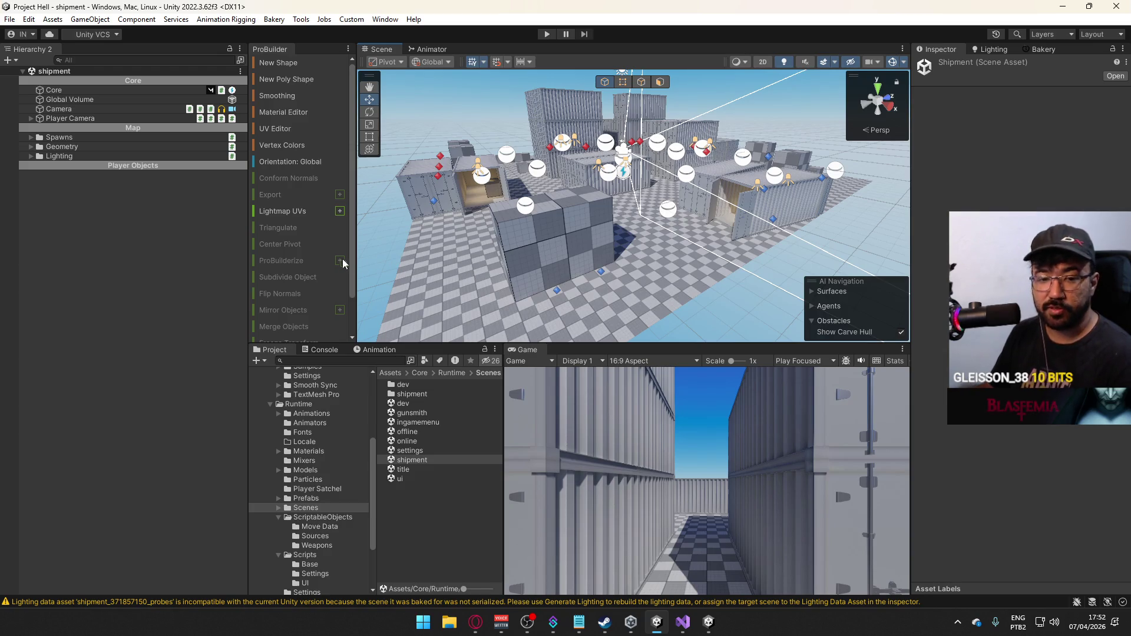
pyautogui.moveTo(477, 251)
pyautogui.mouseDown()
pyautogui.moveTo(461, 240)
pyautogui.moveTo(426, 408)
pyautogui.mouseUp()
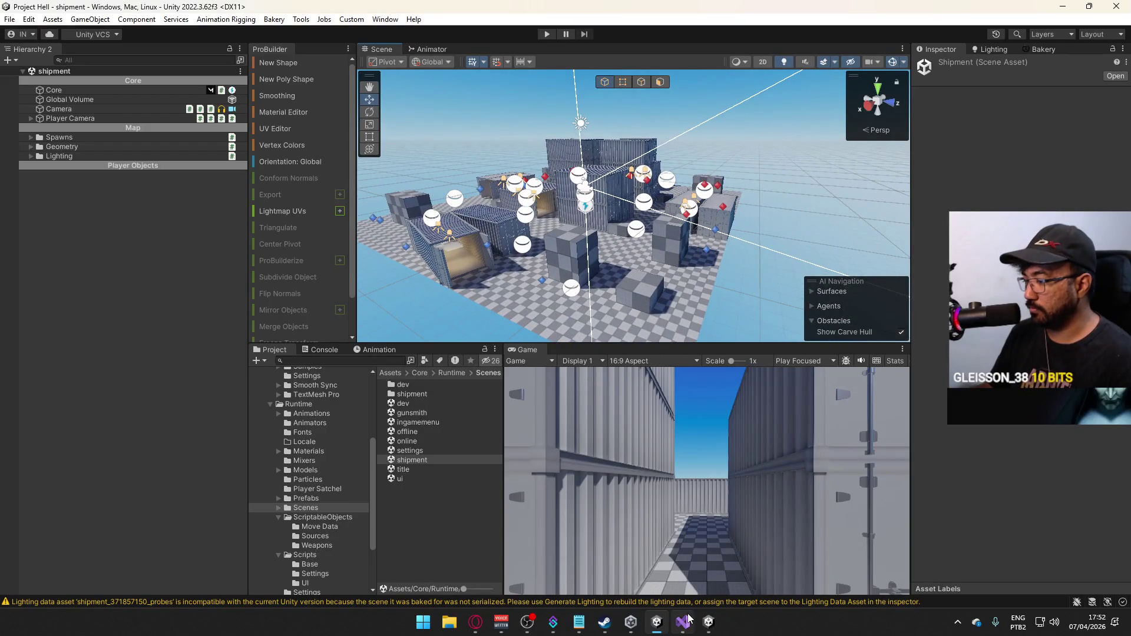
pyautogui.click(306, 499)
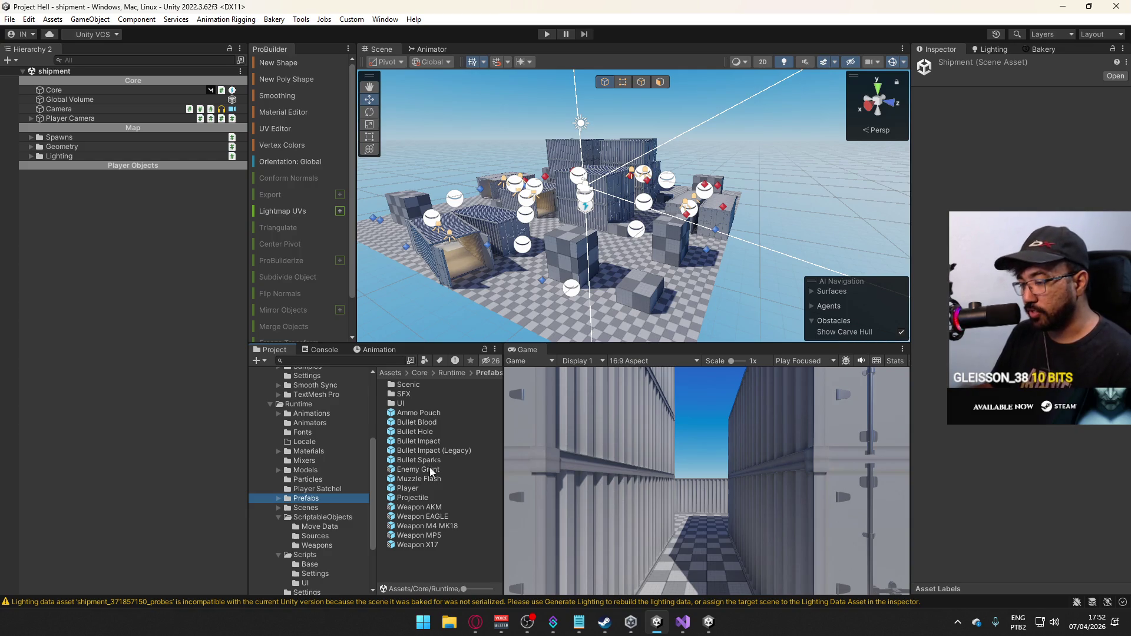
pyautogui.click(440, 499)
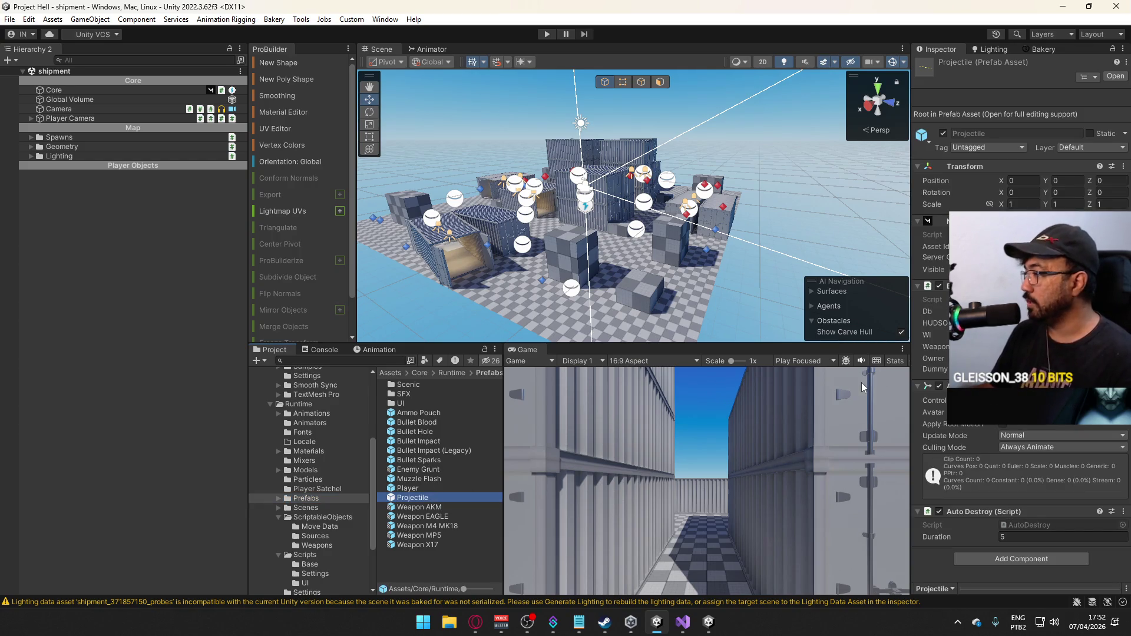
pyautogui.click(1112, 49)
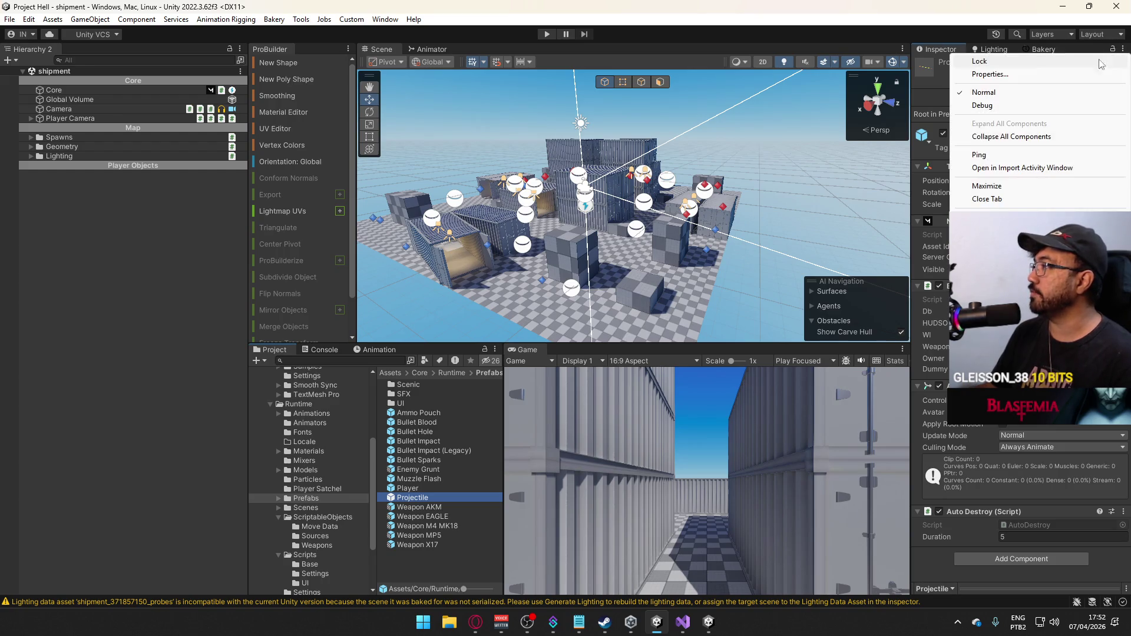
pyautogui.click(996, 93)
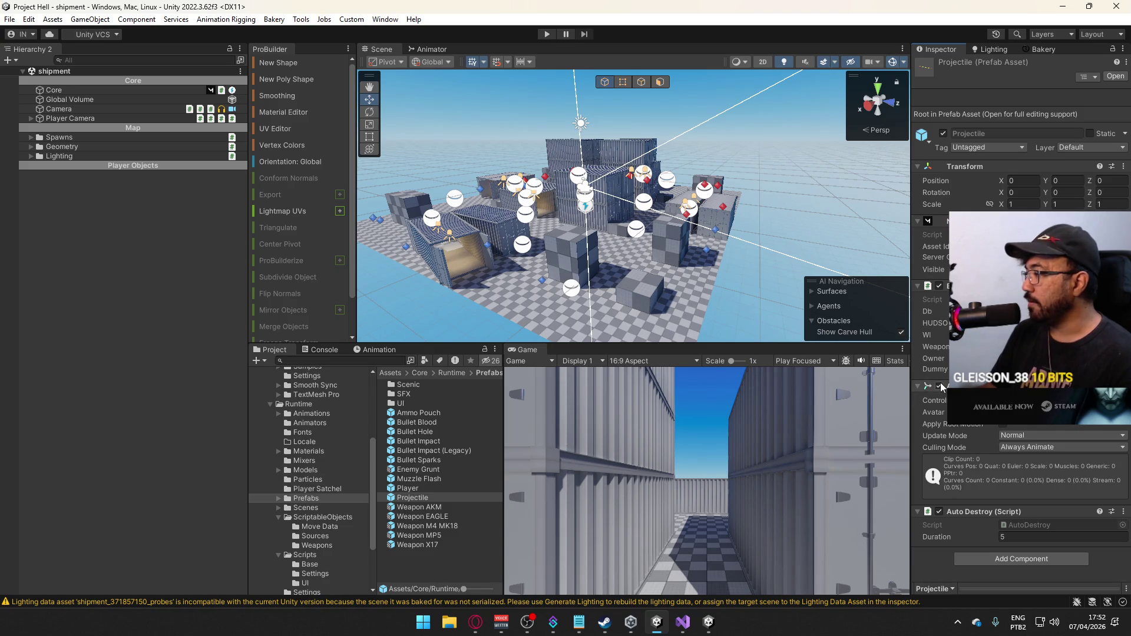
pyautogui.doubleClick(434, 499)
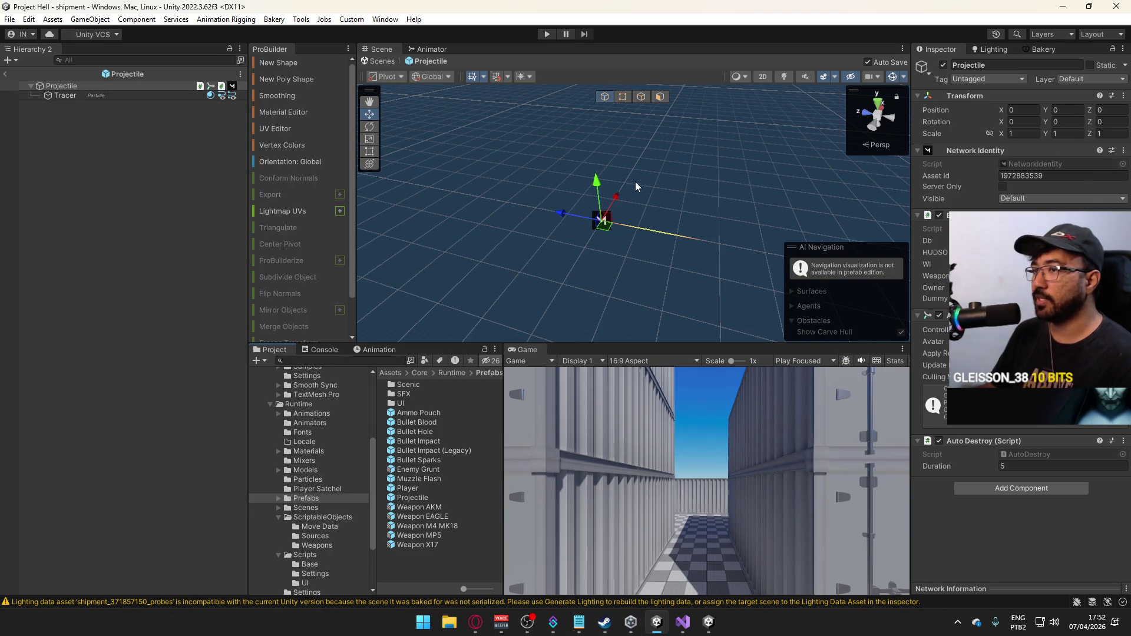
pyautogui.moveTo(710, 233)
pyautogui.mouseDown()
pyautogui.moveTo(682, 251)
pyautogui.moveTo(654, 230)
pyautogui.moveTo(505, 223)
pyautogui.mouseUp()
pyautogui.moveTo(720, 222)
pyautogui.mouseDown()
pyautogui.moveTo(646, 245)
pyautogui.moveTo(601, 210)
pyautogui.moveTo(758, 227)
pyautogui.mouseUp()
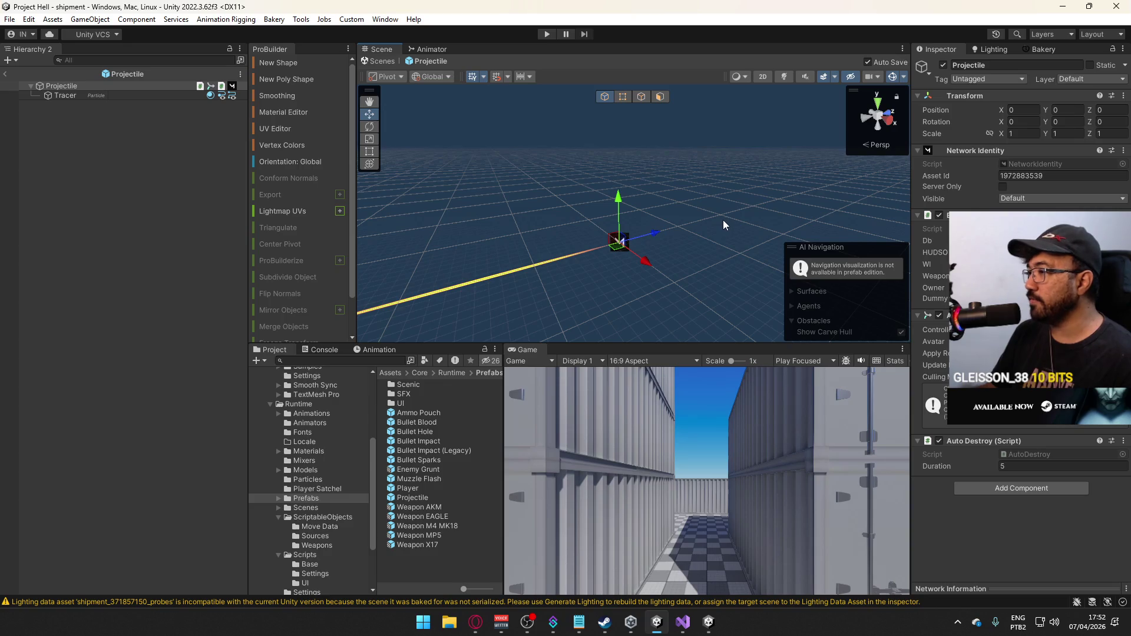
pyautogui.moveTo(723, 220); pyautogui.dragTo(683, 212)
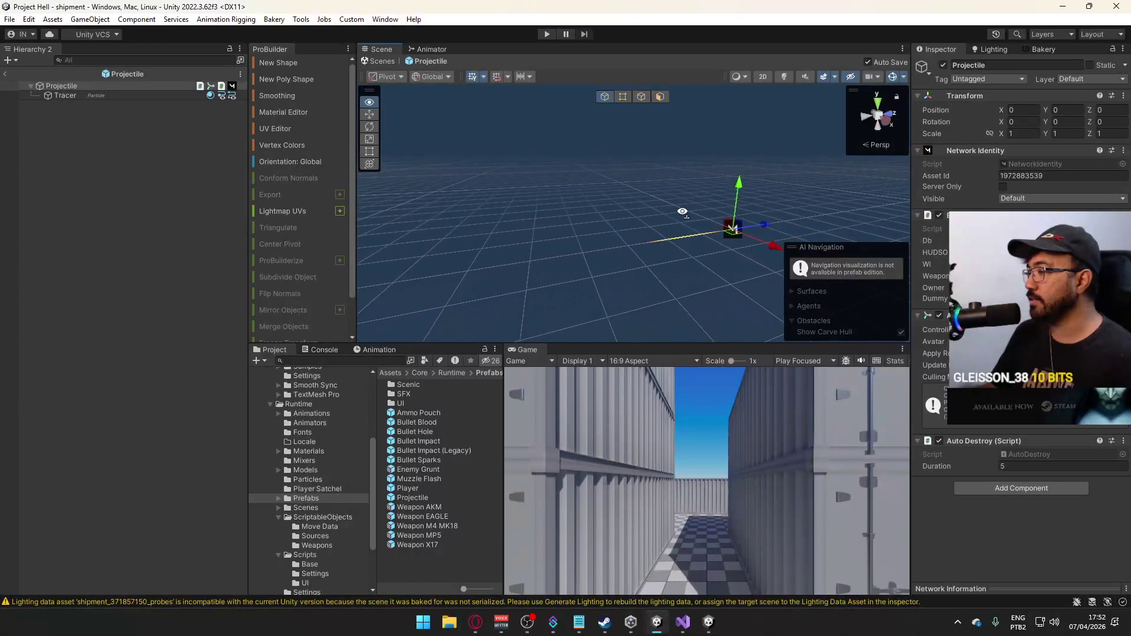
pyautogui.press('d')
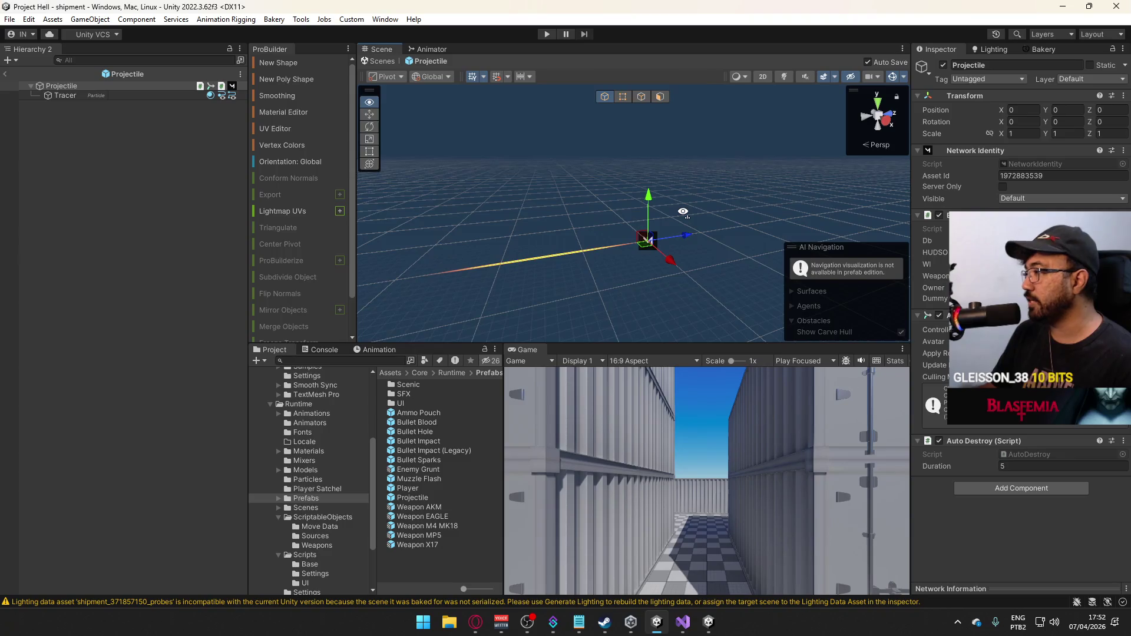
pyautogui.press('d')
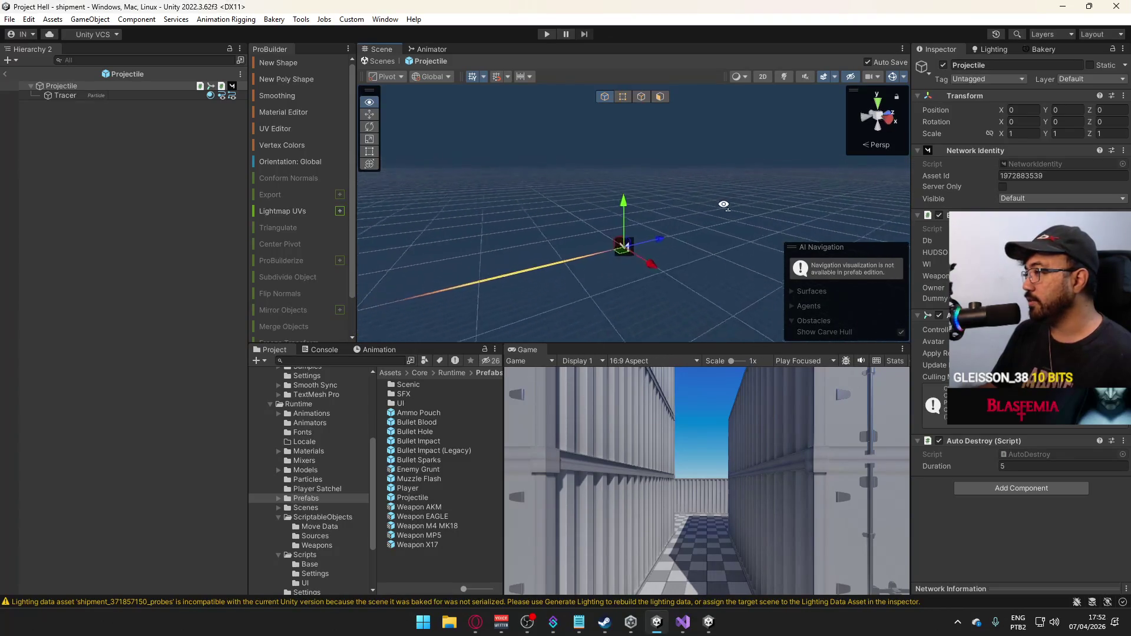
pyautogui.moveTo(722, 205); pyautogui.dragTo(747, 227)
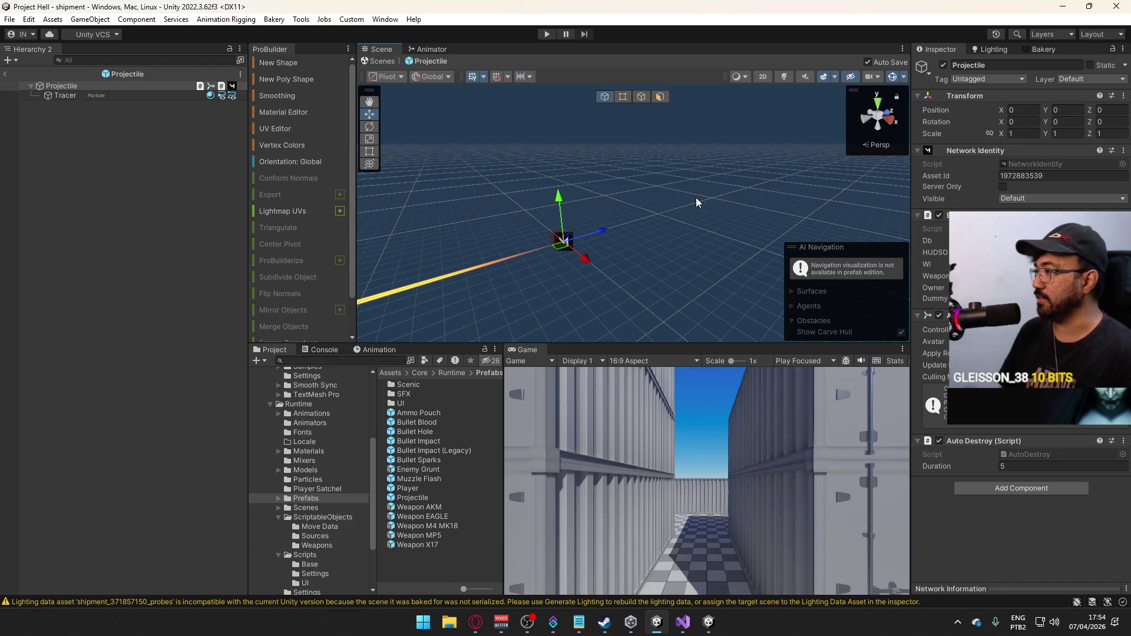
pyautogui.click(4, 78)
pyautogui.moveTo(609, 207)
pyautogui.mouseDown()
pyautogui.moveTo(496, 212)
pyautogui.moveTo(705, 221)
pyautogui.moveTo(538, 176)
pyautogui.moveTo(566, 204)
pyautogui.mouseUp()
pyautogui.scroll(-5, 680, 222)
pyautogui.scroll(-5, 566, 203)
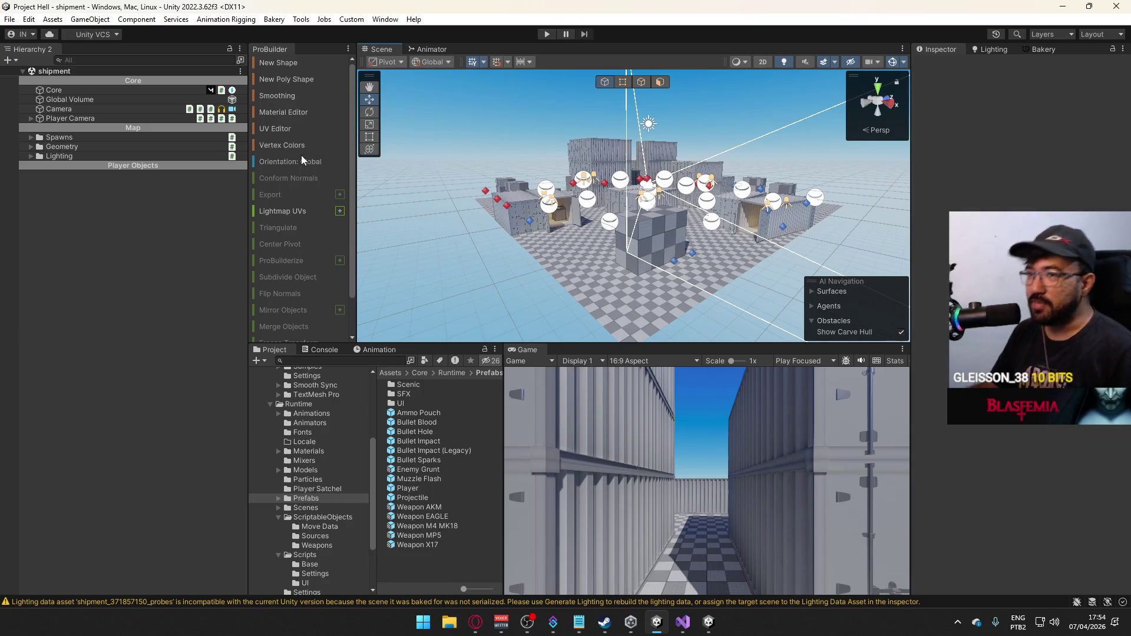
# Inspect the Projectile and Ammo Pouch prefabs, then open Ammo Pouch in Prefab Mode.
pyautogui.click(447, 498)
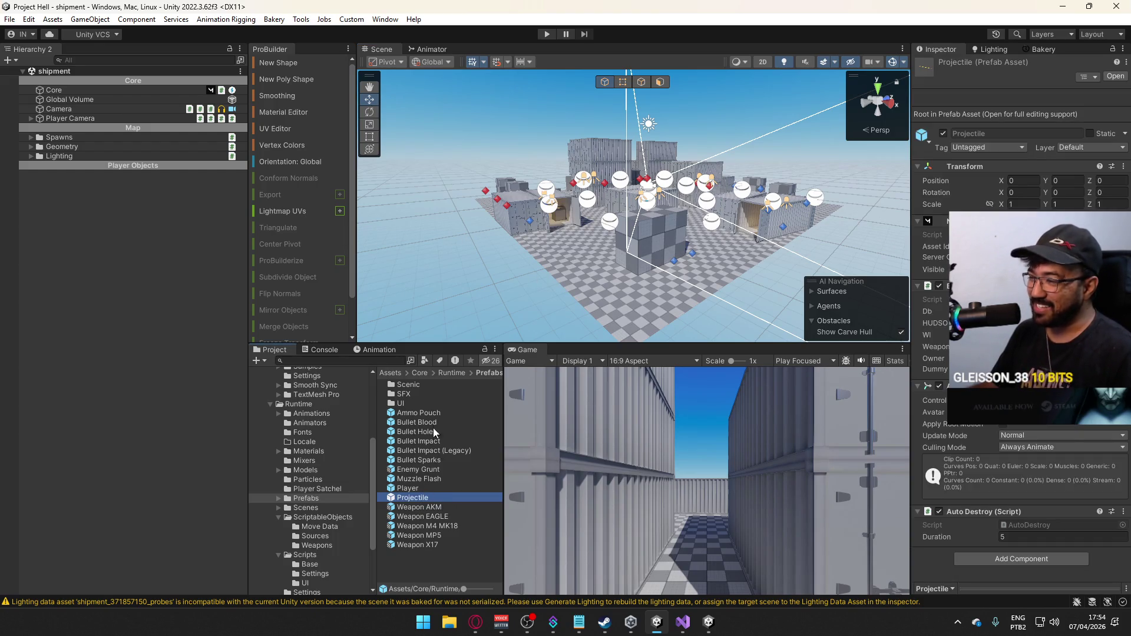
pyautogui.click(417, 412)
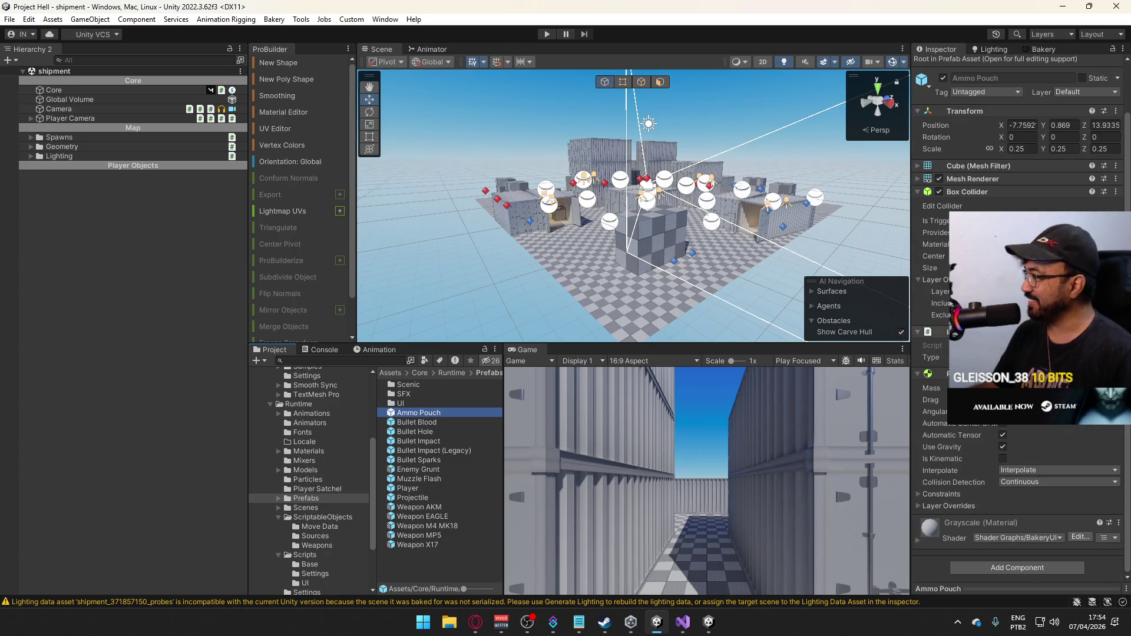
pyautogui.click(1121, 49)
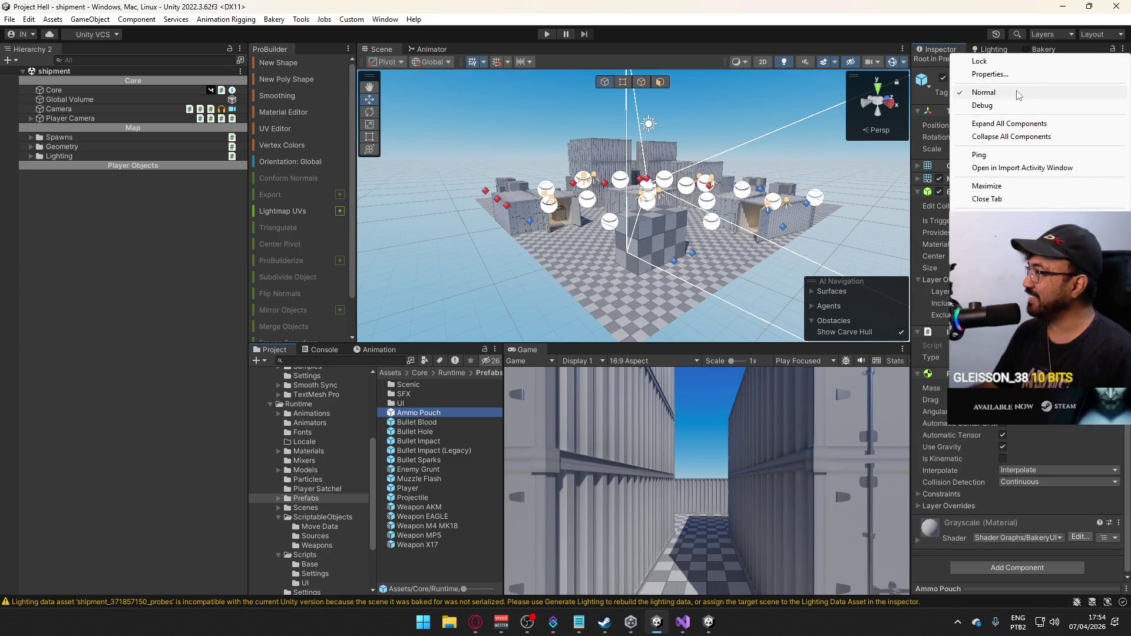
pyautogui.click(542, 363)
pyautogui.doubleClick(404, 411)
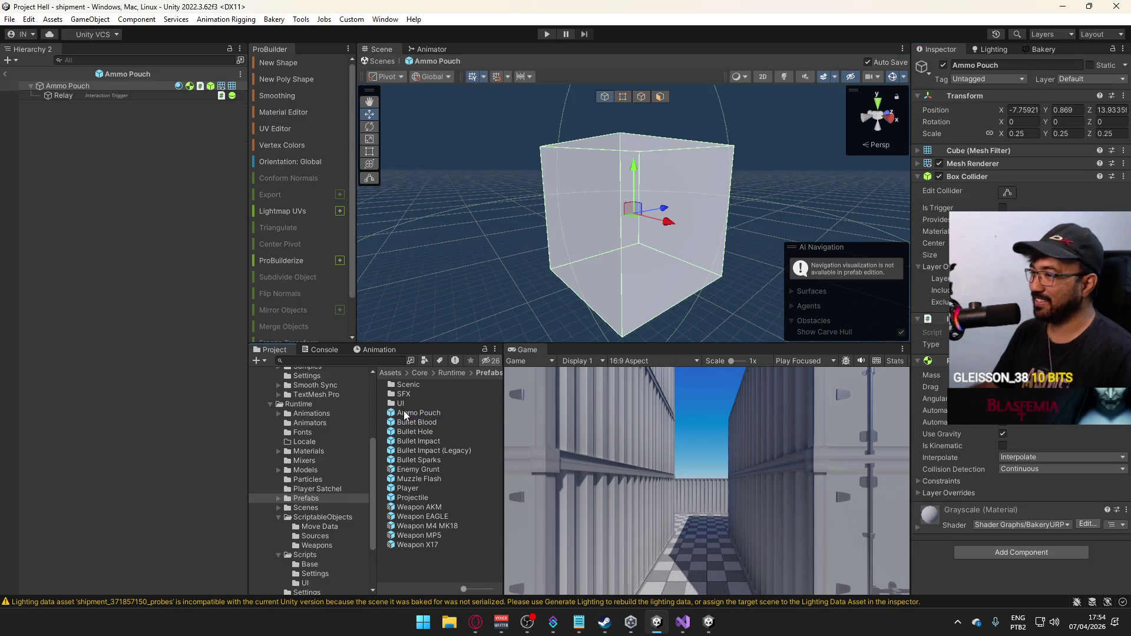
pyautogui.moveTo(545, 207)
pyautogui.mouseDown()
pyautogui.moveTo(571, 236)
pyautogui.moveTo(488, 235)
pyautogui.mouseUp()
pyautogui.scroll(-5, 571, 236)
pyautogui.scroll(3, 488, 236)
pyautogui.scroll(2, 488, 235)
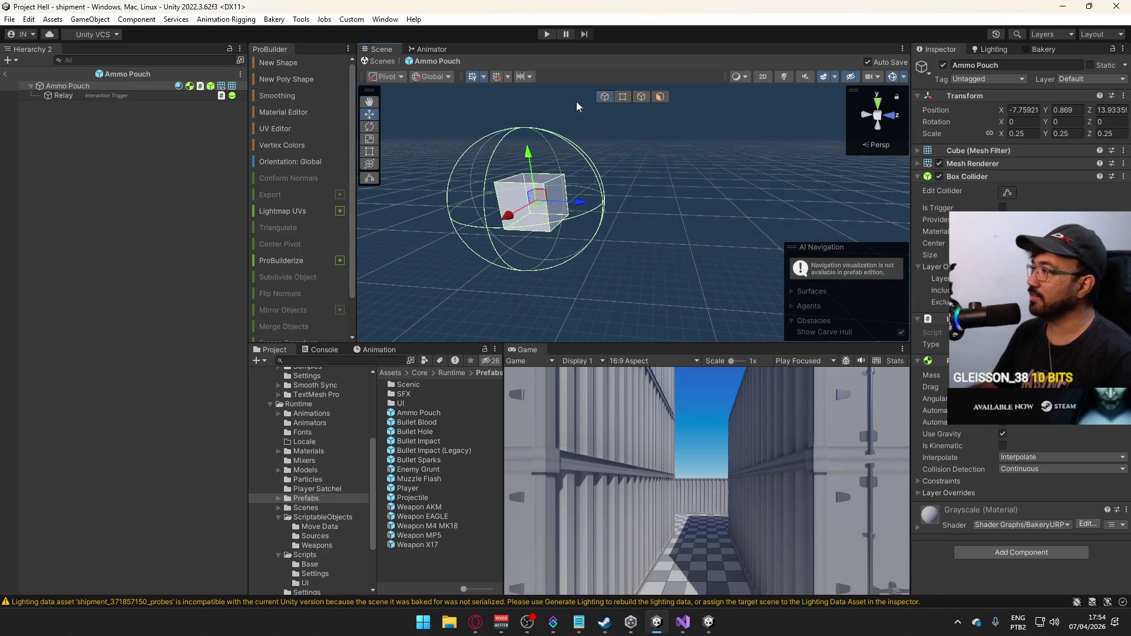
pyautogui.click(29, 22)
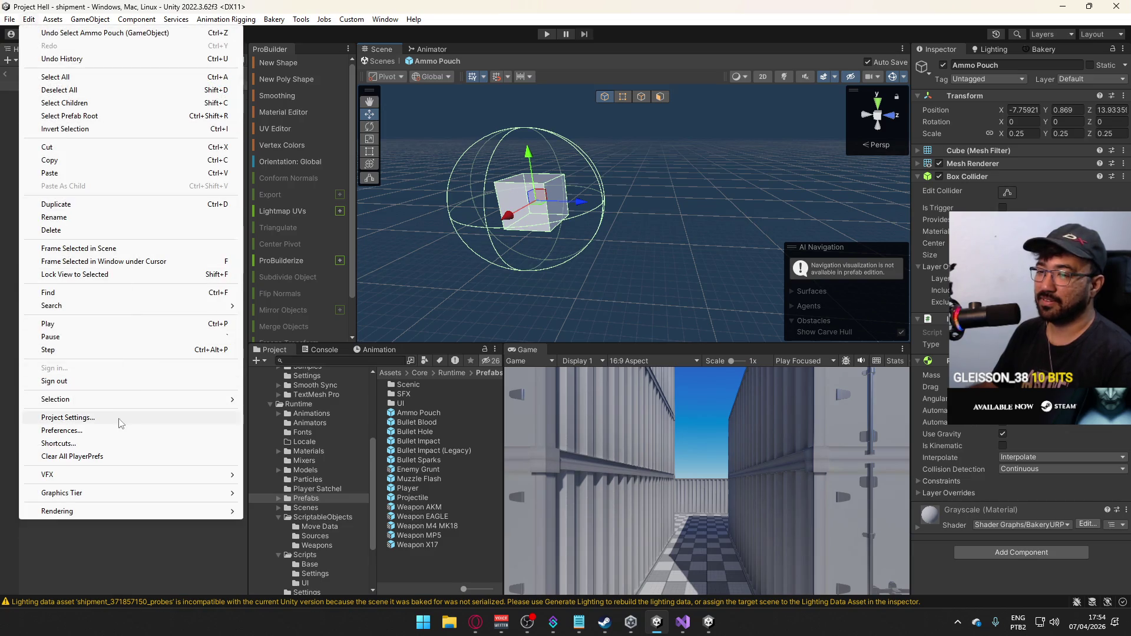
# Open Project Settings > Physics collision matrix, unticking Particle vs Default–UI and Interactable vs Gunsmith.
pyautogui.click(114, 420)
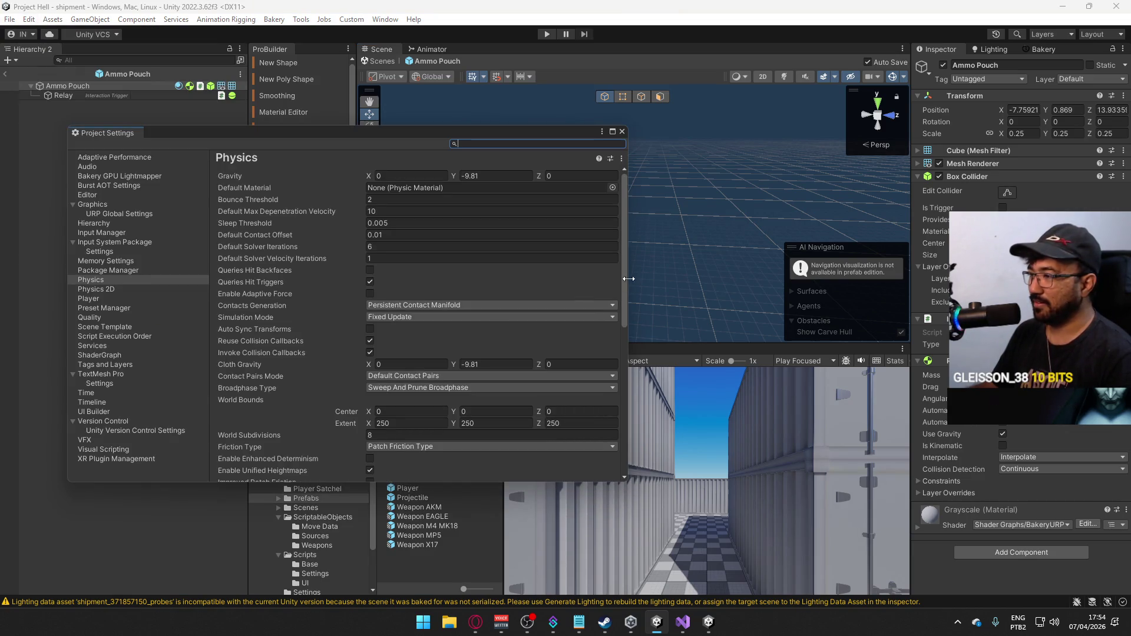
pyautogui.moveTo(622, 275); pyautogui.dragTo(600, 421)
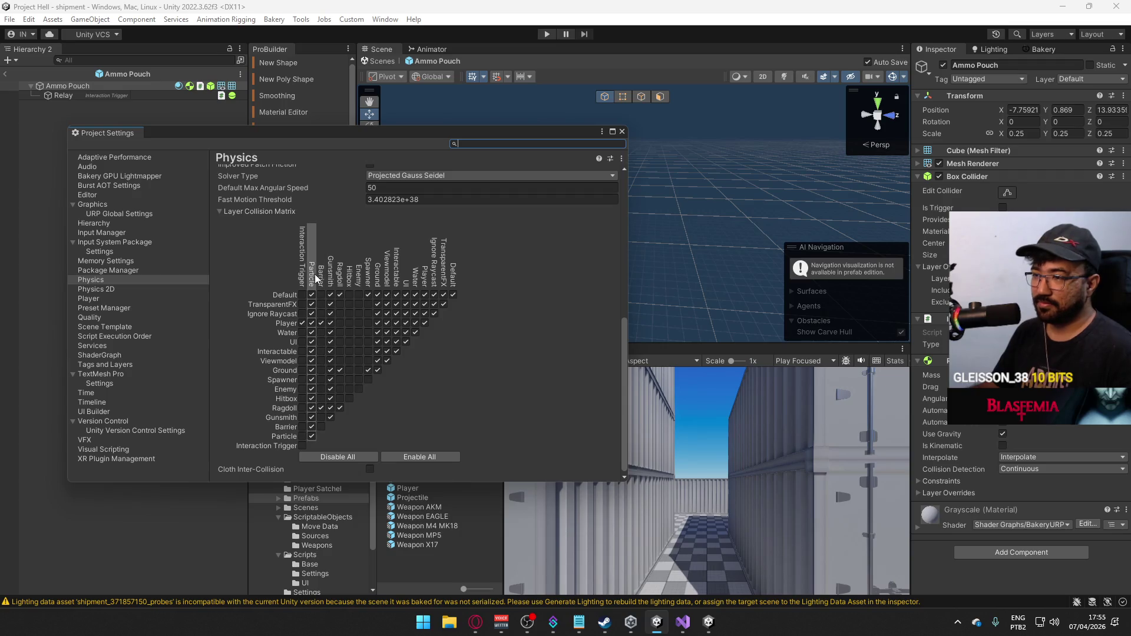
pyautogui.moveTo(311, 294)
pyautogui.mouseDown()
pyautogui.moveTo(311, 433)
pyautogui.moveTo(454, 392)
pyautogui.mouseUp()
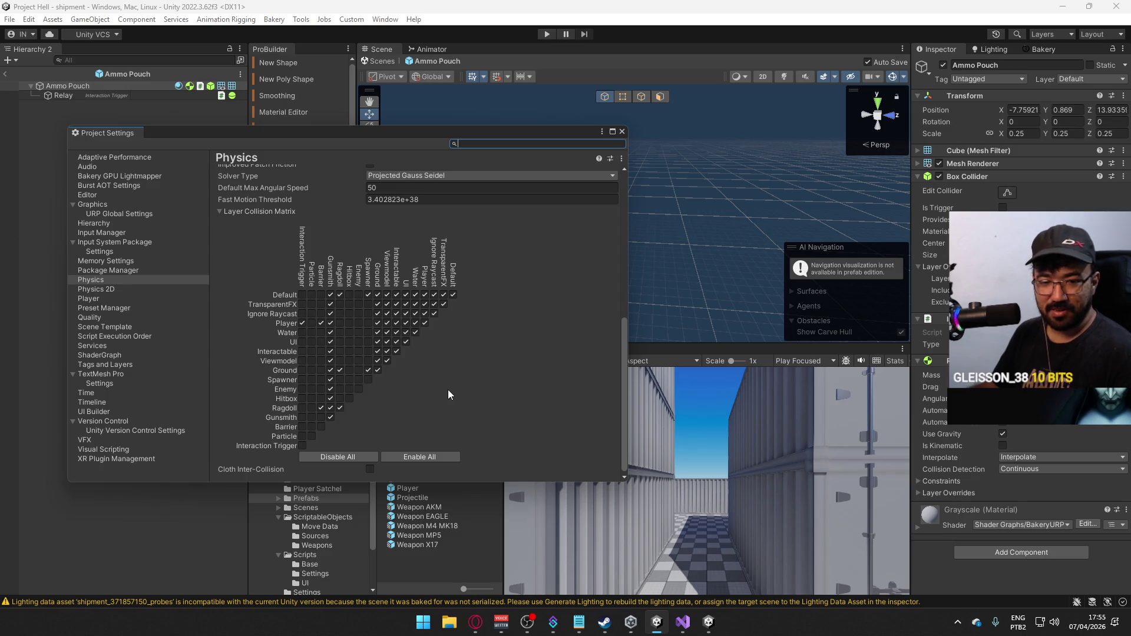
pyautogui.click(329, 351)
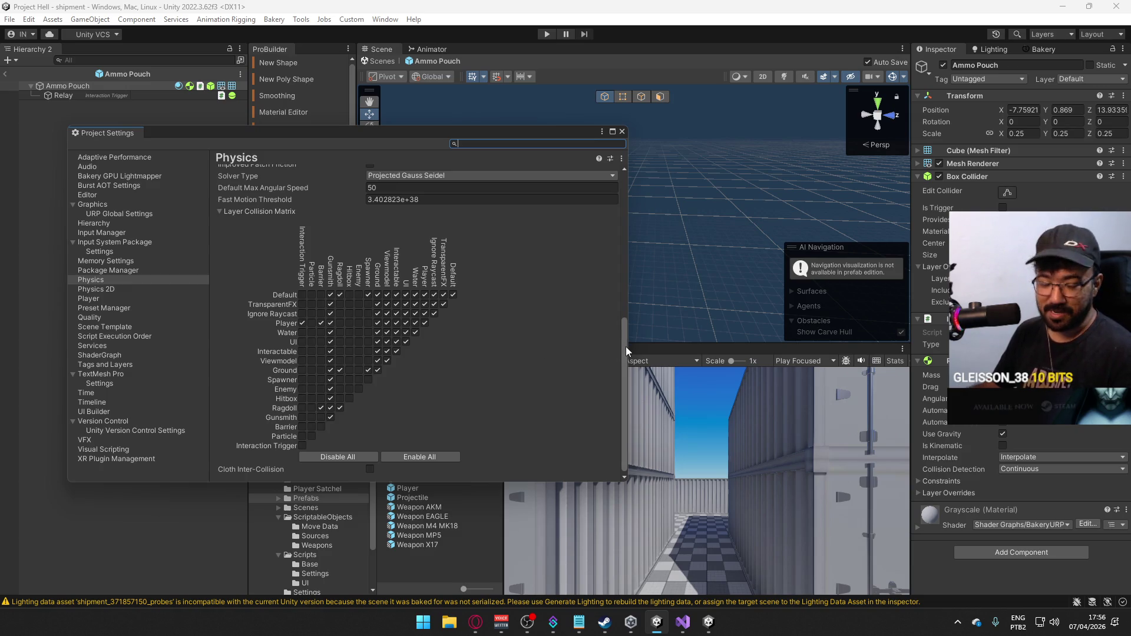
pyautogui.moveTo(626, 347)
pyautogui.mouseDown()
pyautogui.moveTo(611, 193)
pyautogui.moveTo(608, 308)
pyautogui.moveTo(561, 384)
pyautogui.mouseUp()
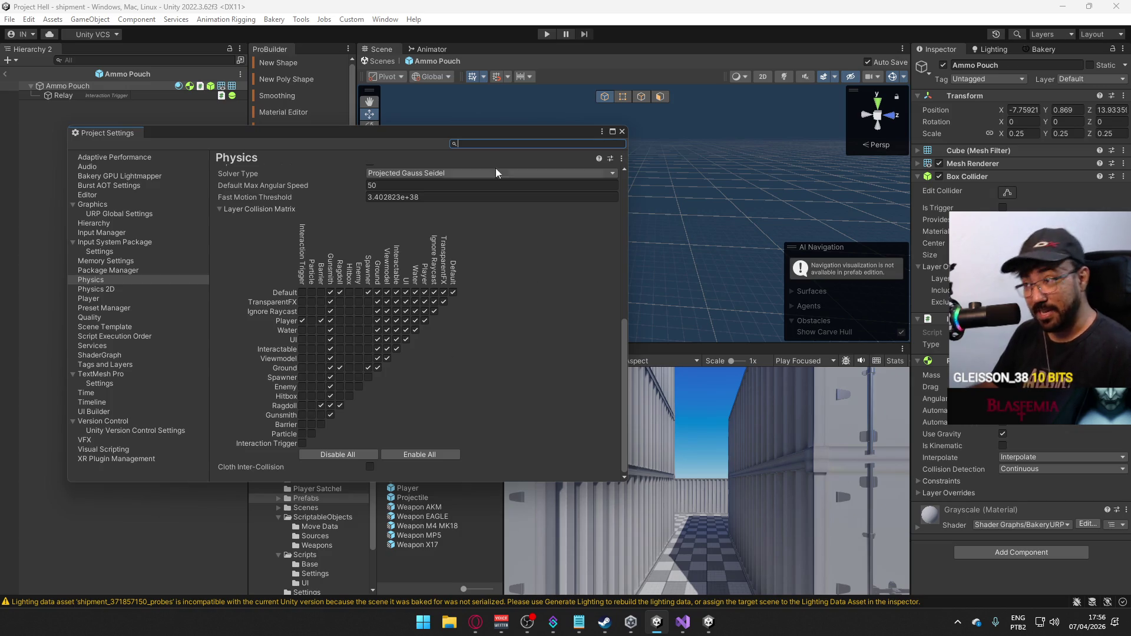
pyautogui.moveTo(463, 135); pyautogui.dragTo(512, 147)
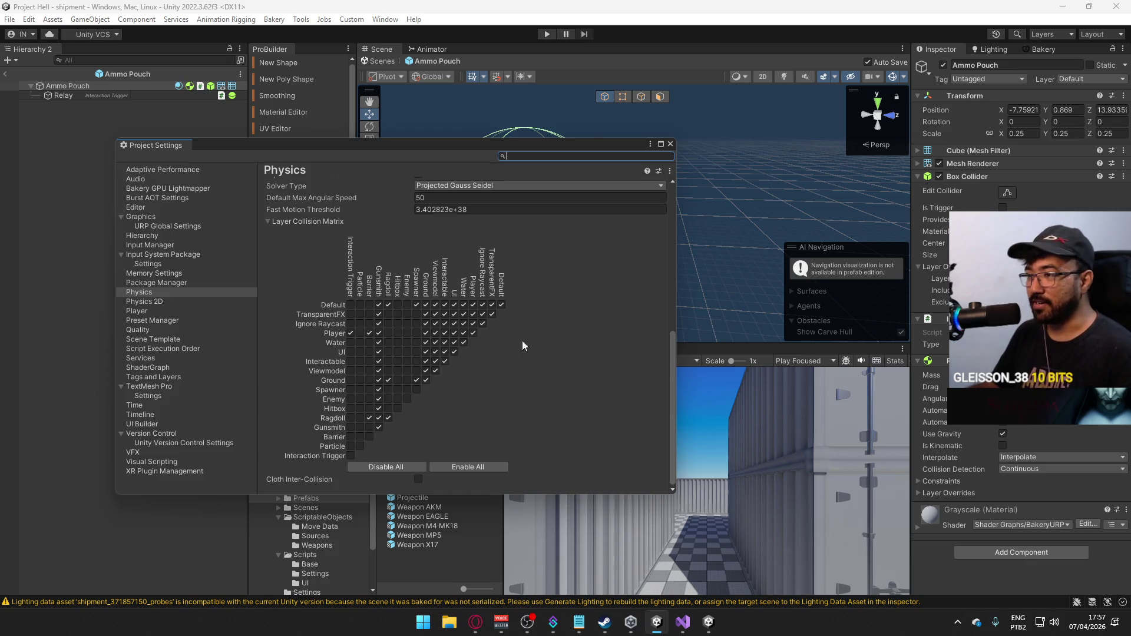
pyautogui.moveTo(423, 144); pyautogui.dragTo(423, 143)
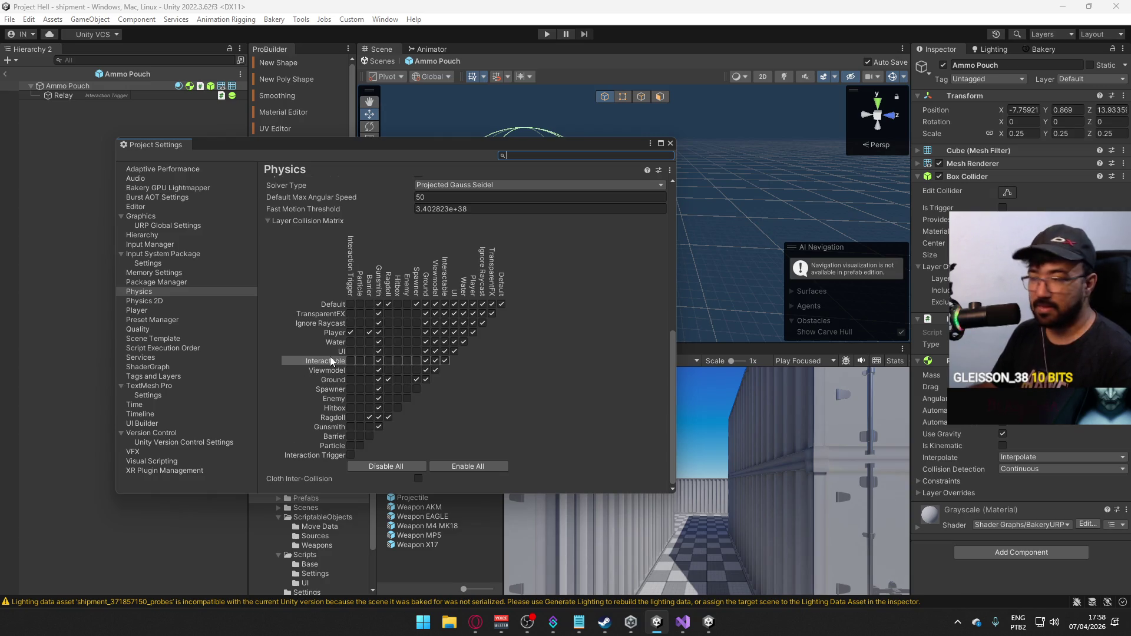
pyautogui.moveTo(395, 156); pyautogui.dragTo(372, 168)
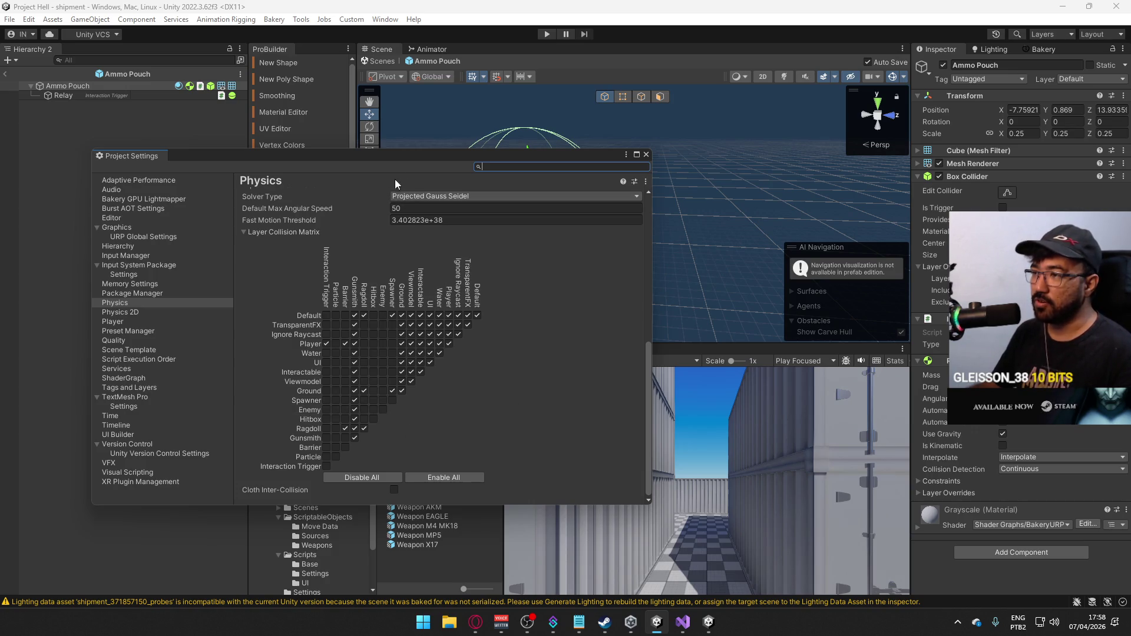
pyautogui.moveTo(410, 158); pyautogui.dragTo(509, 140)
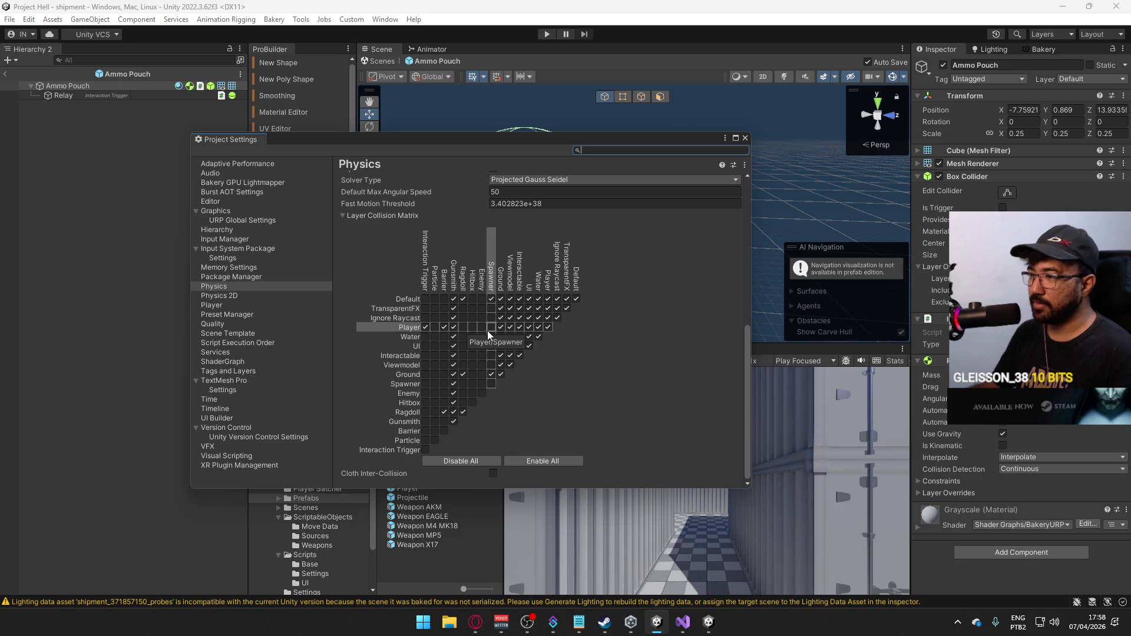
pyautogui.click(452, 327)
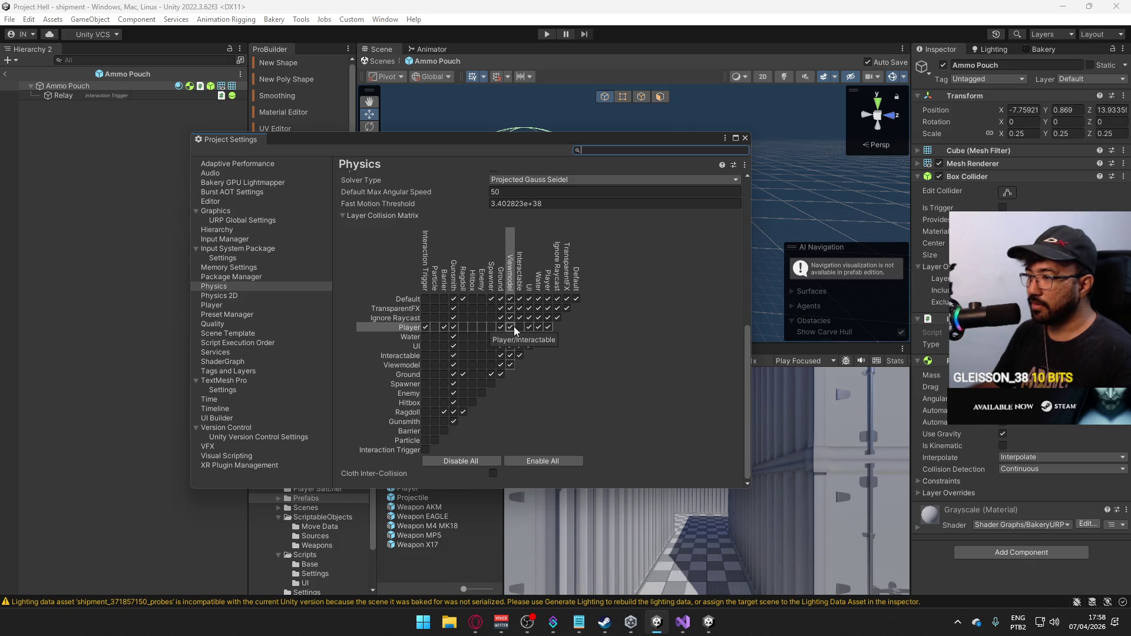
# Untick the Player and Gunsmith rows, keep Player/Player and Player/Ground, then close Project Settings.
pyautogui.moveTo(512, 326); pyautogui.dragTo(551, 329)
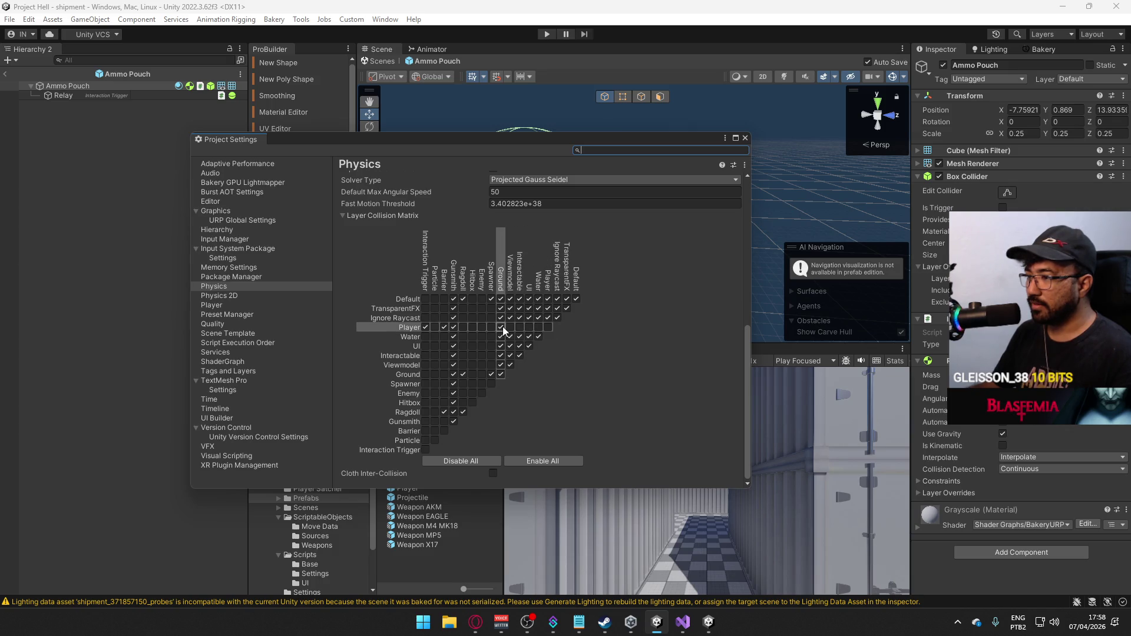
pyautogui.click(453, 327)
pyautogui.moveTo(454, 306); pyautogui.dragTo(455, 417)
pyautogui.click(454, 418)
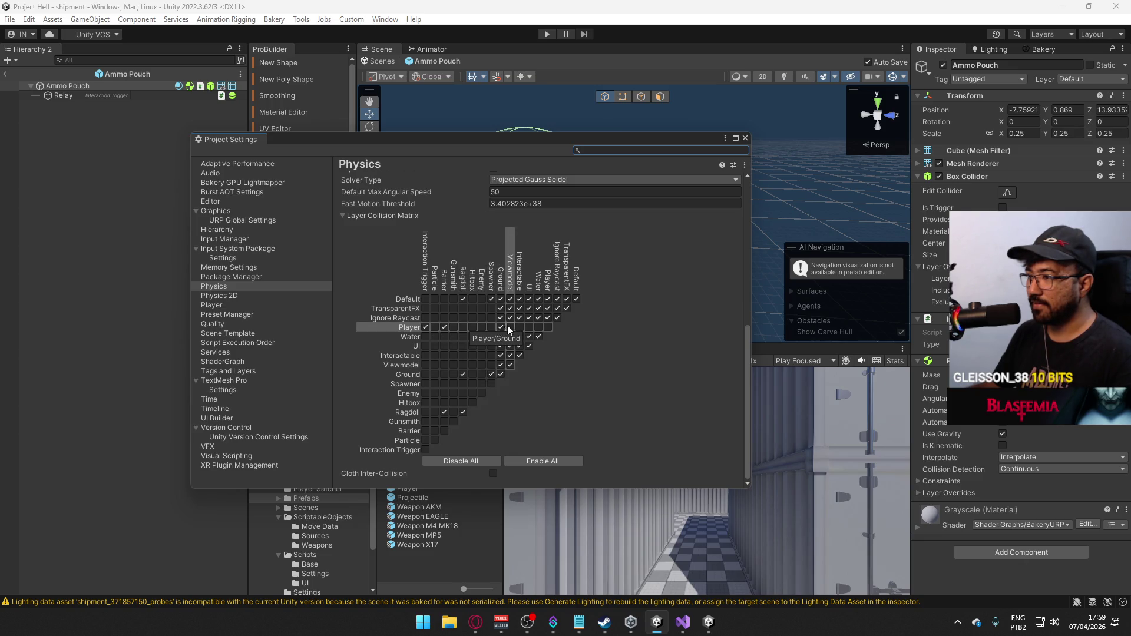
pyautogui.click(549, 328)
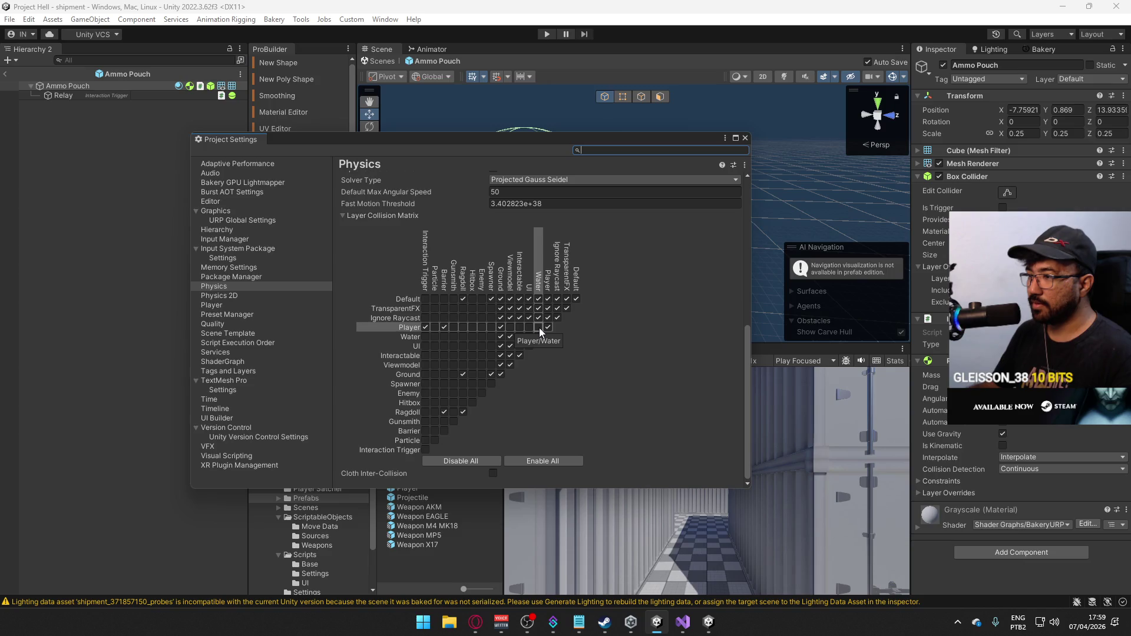
pyautogui.click(503, 327)
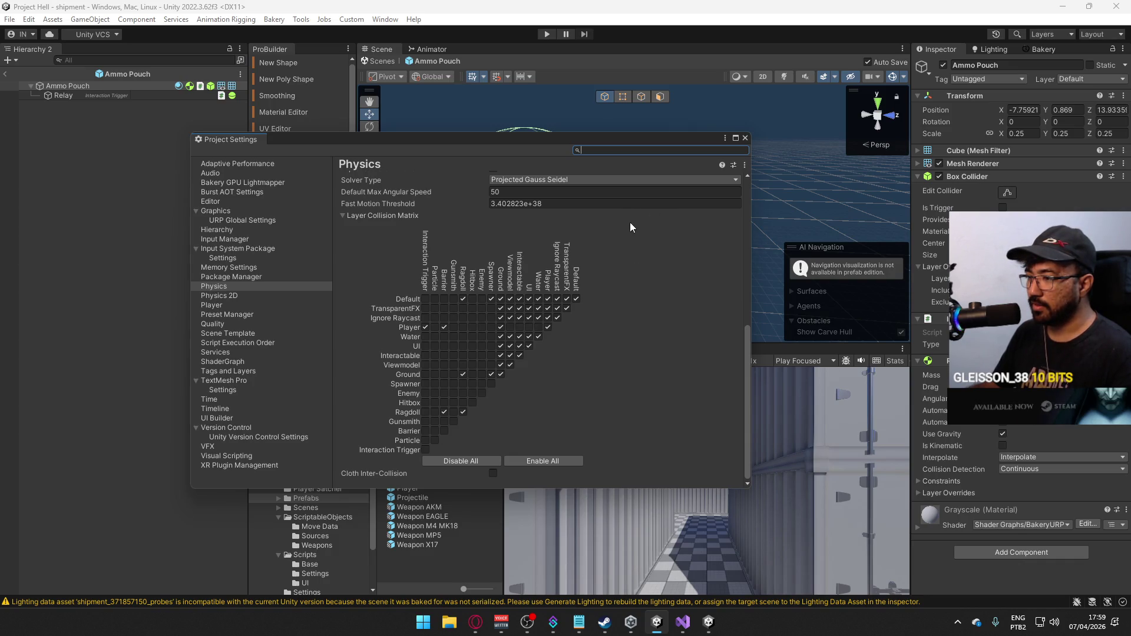
pyautogui.click(747, 140)
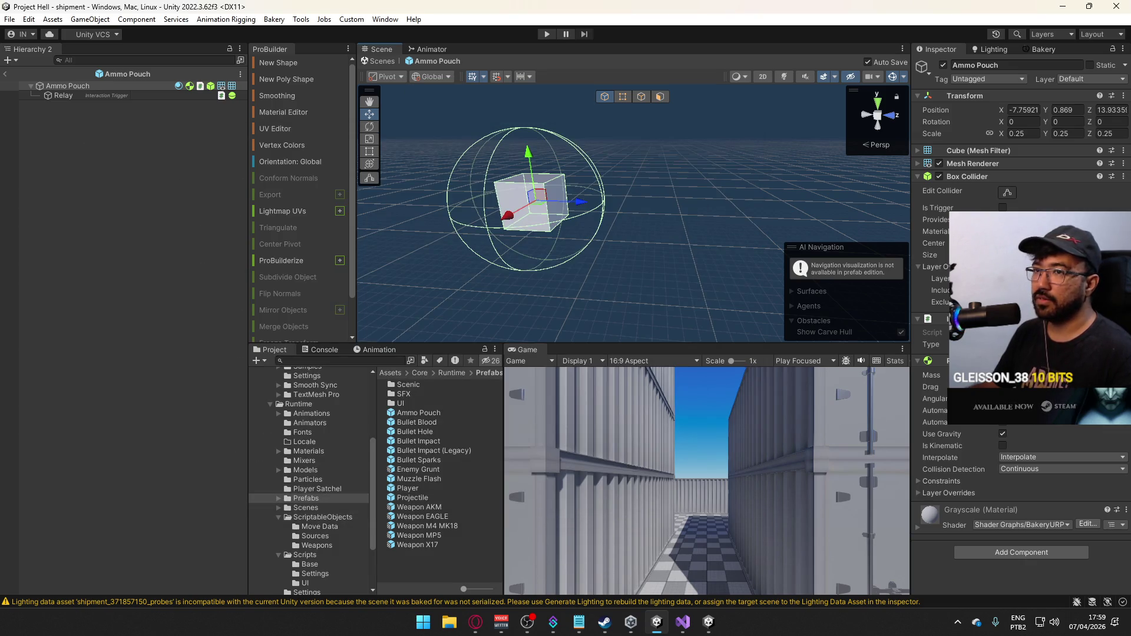
# Exit Prefab Mode back to the shipment scene and select the Scenes folder in the Project panel.
pyautogui.click(5, 76)
pyautogui.moveTo(653, 285)
pyautogui.mouseDown()
pyautogui.moveTo(321, 240)
pyautogui.moveTo(633, 216)
pyautogui.mouseUp()
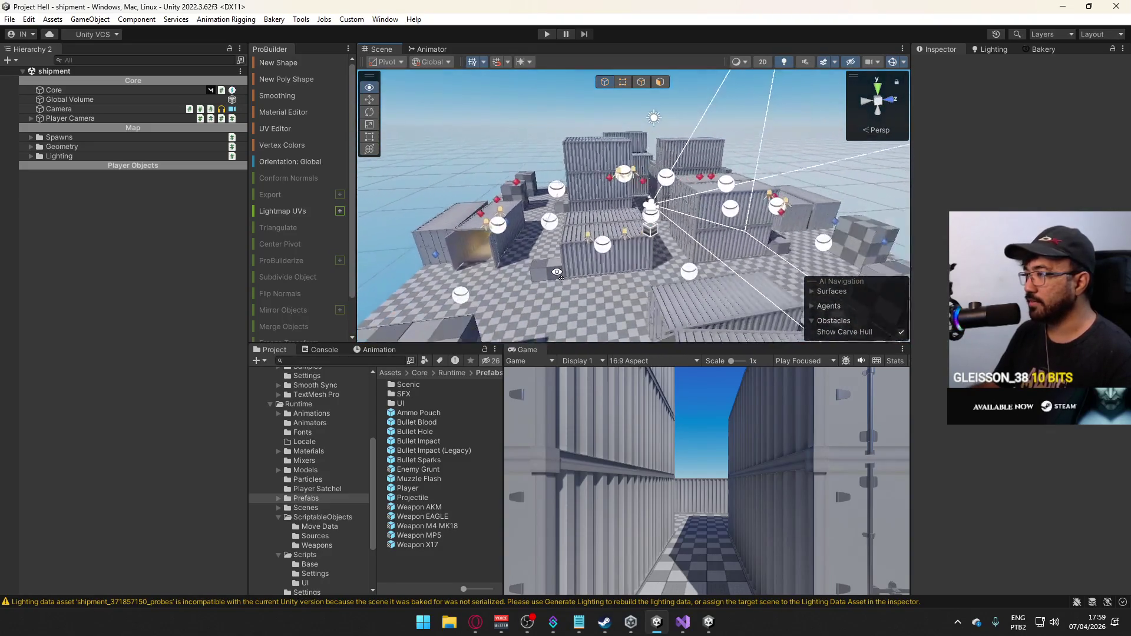
pyautogui.moveTo(632, 215)
pyautogui.mouseDown()
pyautogui.moveTo(345, 279)
pyautogui.moveTo(101, 297)
pyautogui.mouseUp()
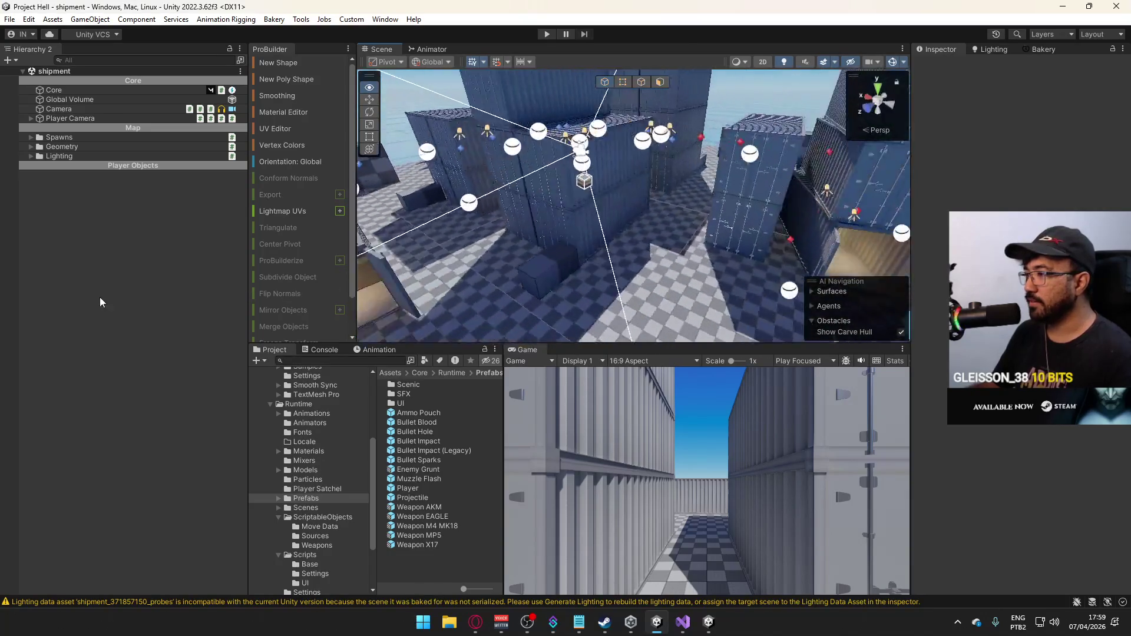
pyautogui.moveTo(908, 259)
pyautogui.mouseDown()
pyautogui.moveTo(798, 286)
pyautogui.moveTo(575, 250)
pyautogui.moveTo(554, 259)
pyautogui.moveTo(694, 265)
pyautogui.moveTo(819, 220)
pyautogui.mouseUp()
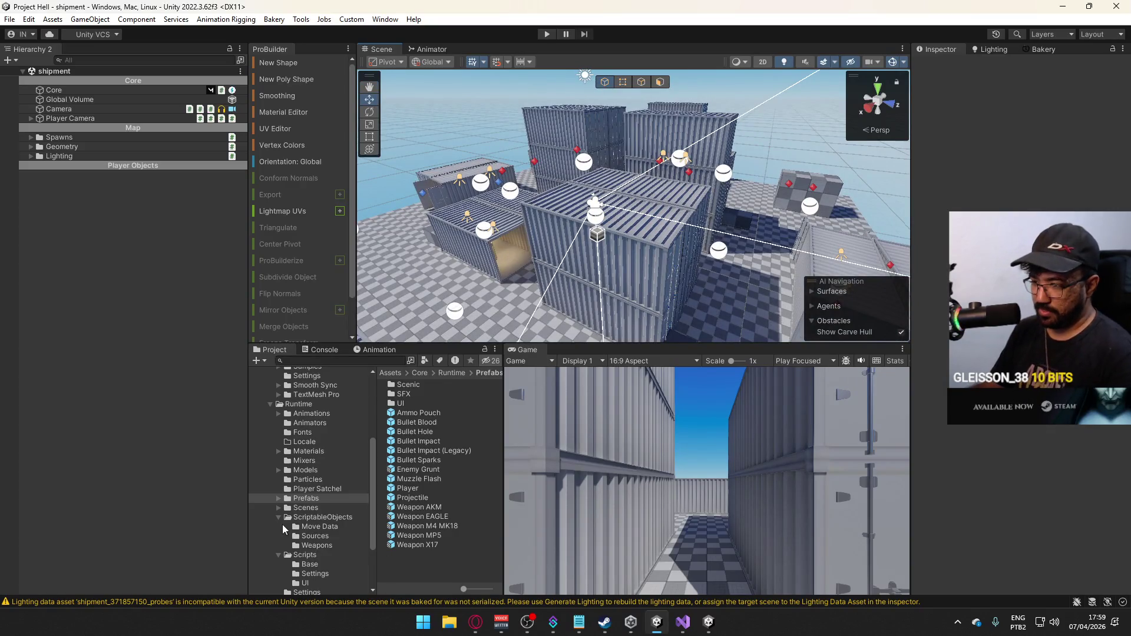
pyautogui.click(303, 509)
pyautogui.doubleClick(423, 470)
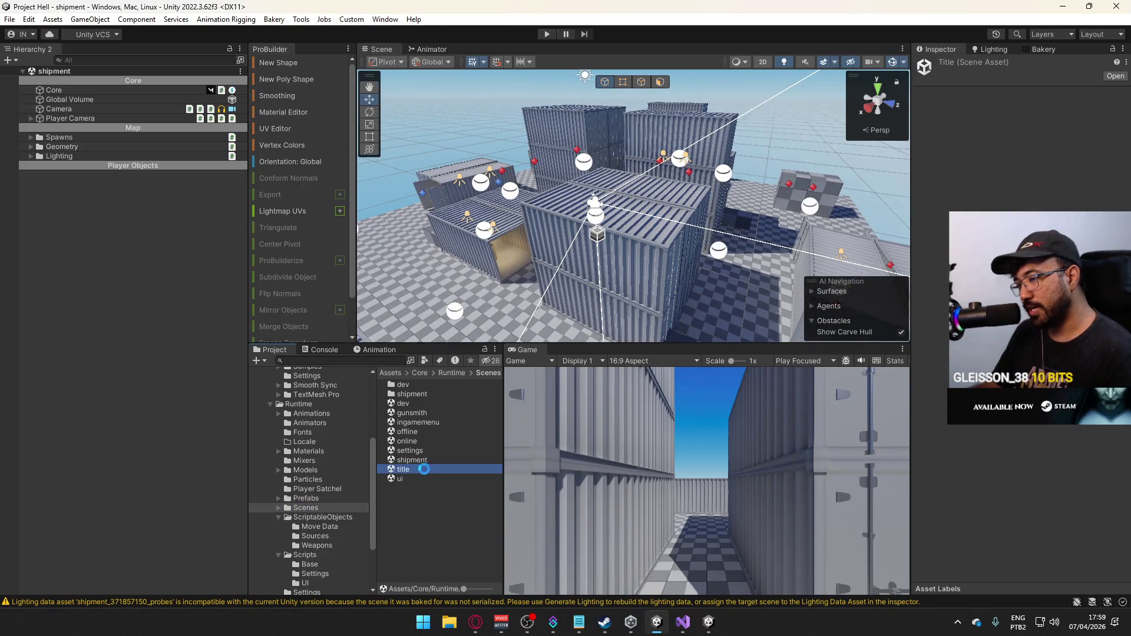
# Load the dev and shipment scenes, end on the title scene, and enable Pause for the play session.
pyautogui.moveTo(600, 280)
pyautogui.mouseDown()
pyautogui.moveTo(494, 266)
pyautogui.moveTo(702, 259)
pyautogui.moveTo(543, 263)
pyautogui.moveTo(651, 273)
pyautogui.moveTo(587, 217)
pyautogui.moveTo(599, 203)
pyautogui.moveTo(596, 222)
pyautogui.moveTo(456, 318)
pyautogui.mouseUp()
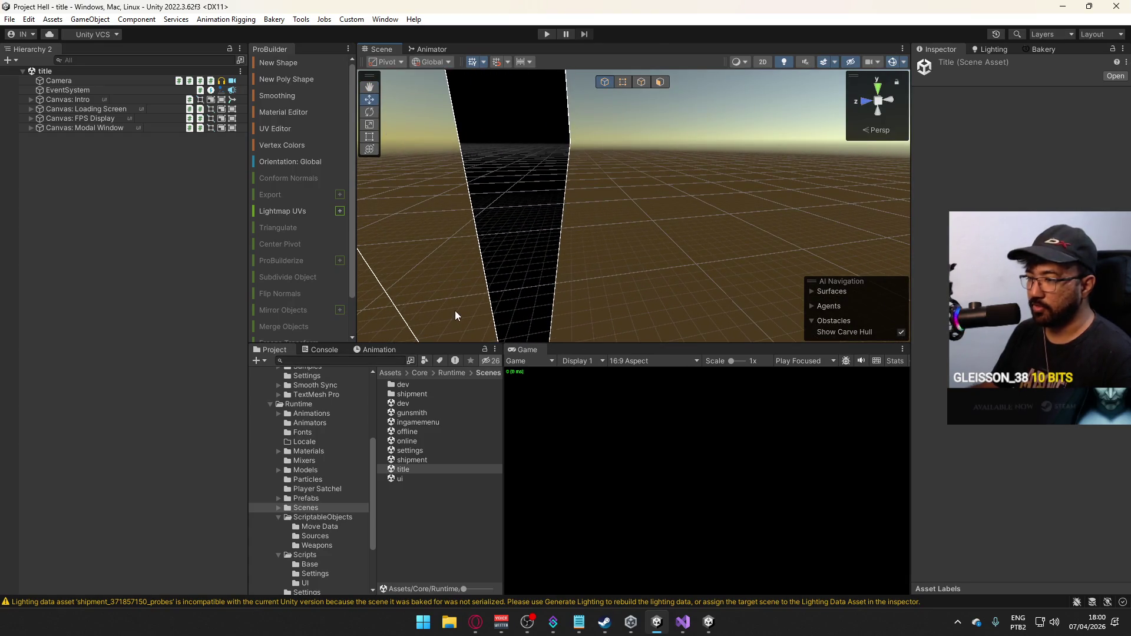
pyautogui.moveTo(607, 260)
pyautogui.mouseDown()
pyautogui.moveTo(695, 258)
pyautogui.moveTo(557, 229)
pyautogui.moveTo(443, 291)
pyautogui.moveTo(671, 268)
pyautogui.moveTo(631, 274)
pyautogui.mouseUp()
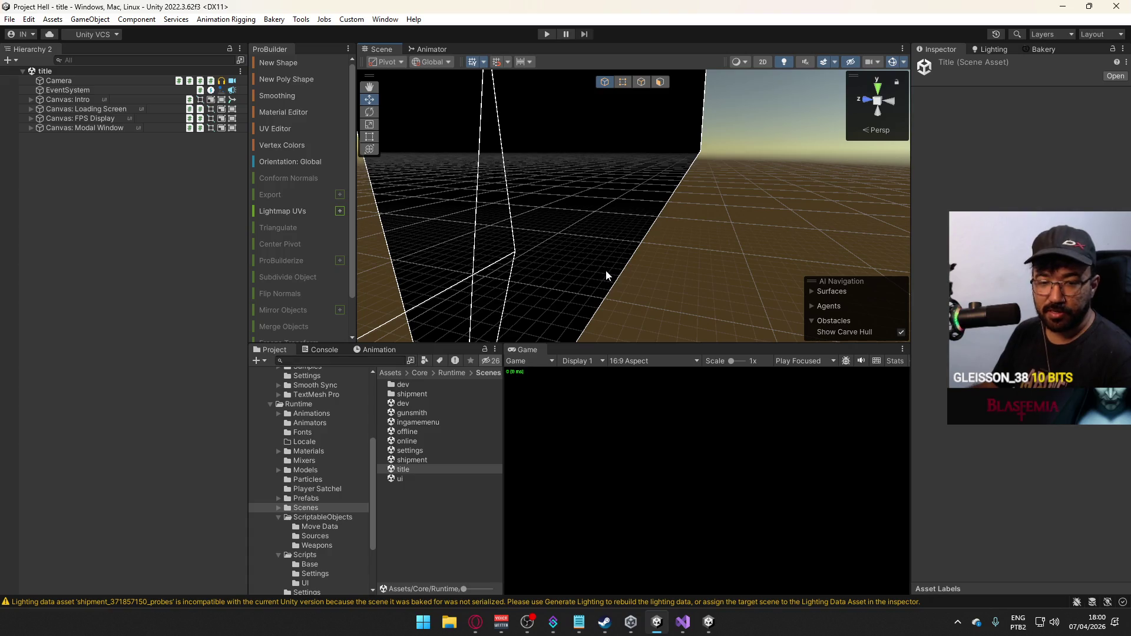
pyautogui.moveTo(575, 288)
pyautogui.mouseDown()
pyautogui.moveTo(626, 251)
pyautogui.moveTo(571, 230)
pyautogui.moveTo(619, 253)
pyautogui.moveTo(611, 266)
pyautogui.mouseUp()
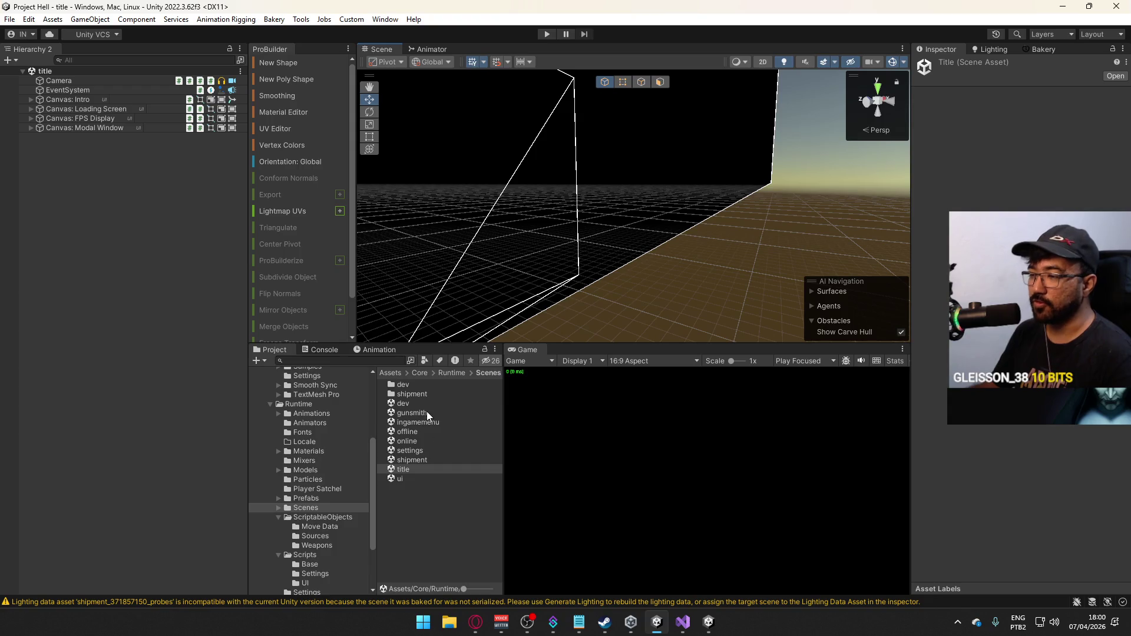
pyautogui.doubleClick(418, 404)
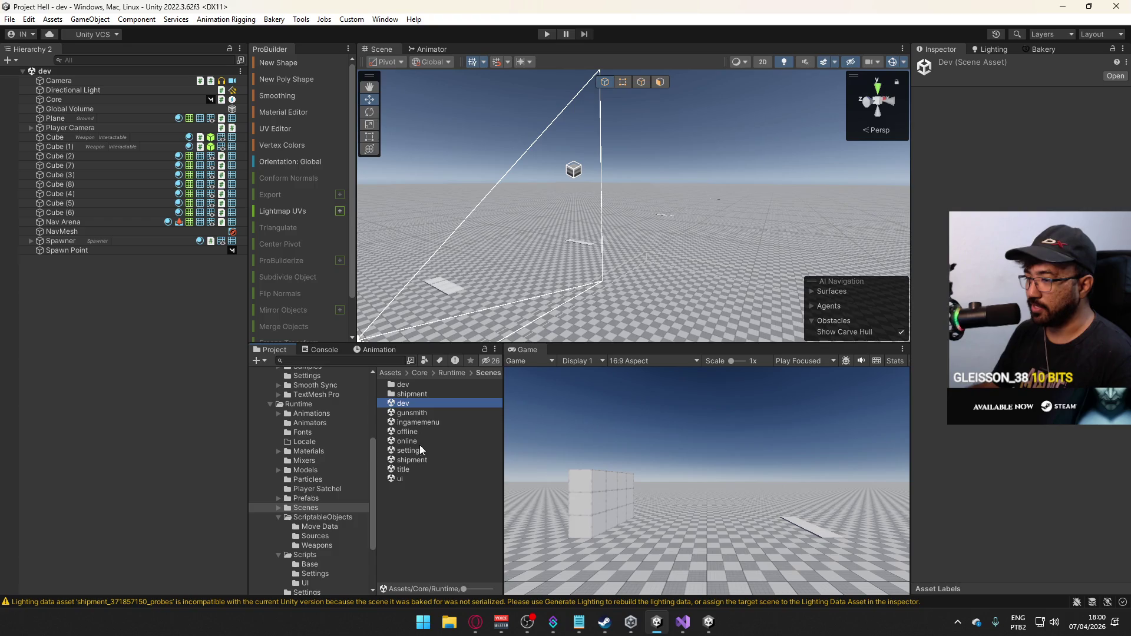
pyautogui.doubleClick(425, 461)
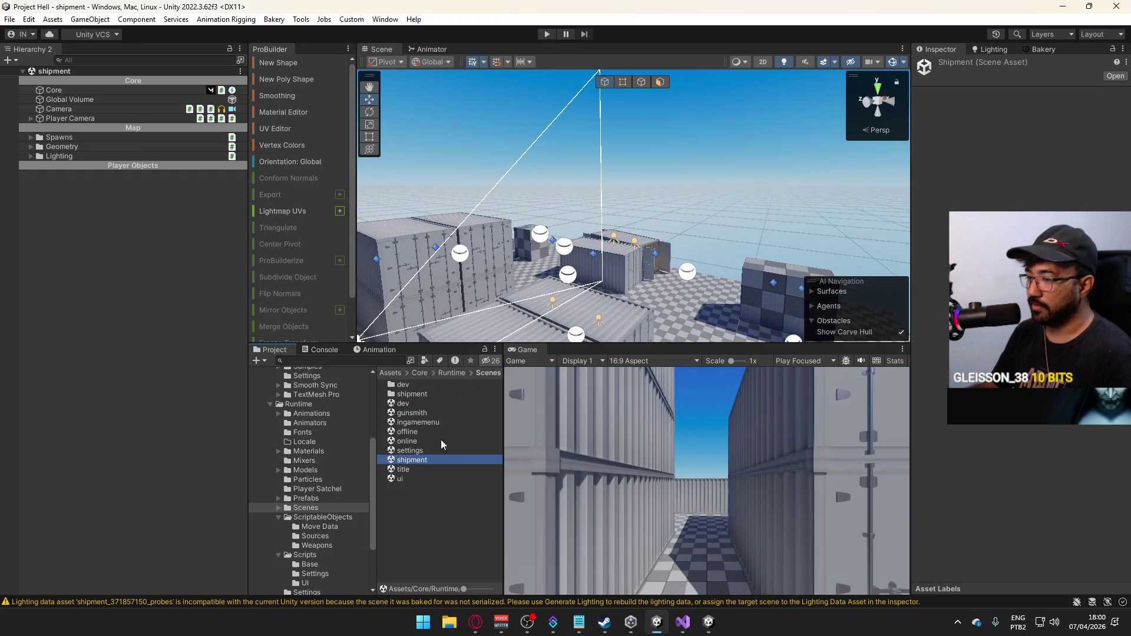
pyautogui.doubleClick(422, 469)
pyautogui.click(567, 34)
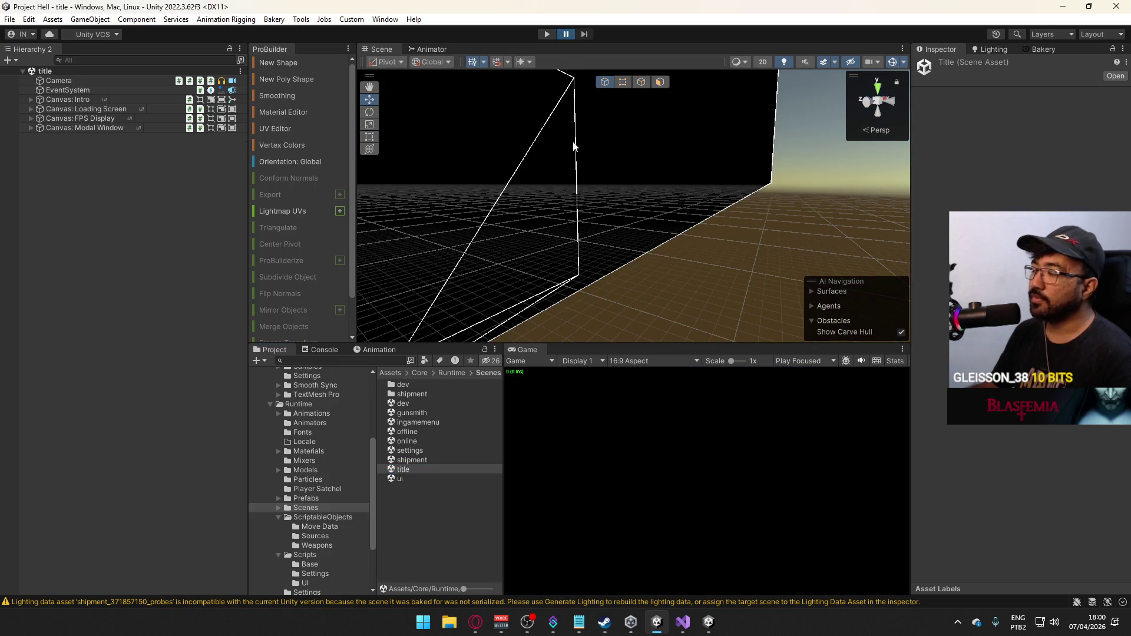
# Enter Play mode, clear the Console, host a match and sprint around the shipment level.
pyautogui.click(546, 33)
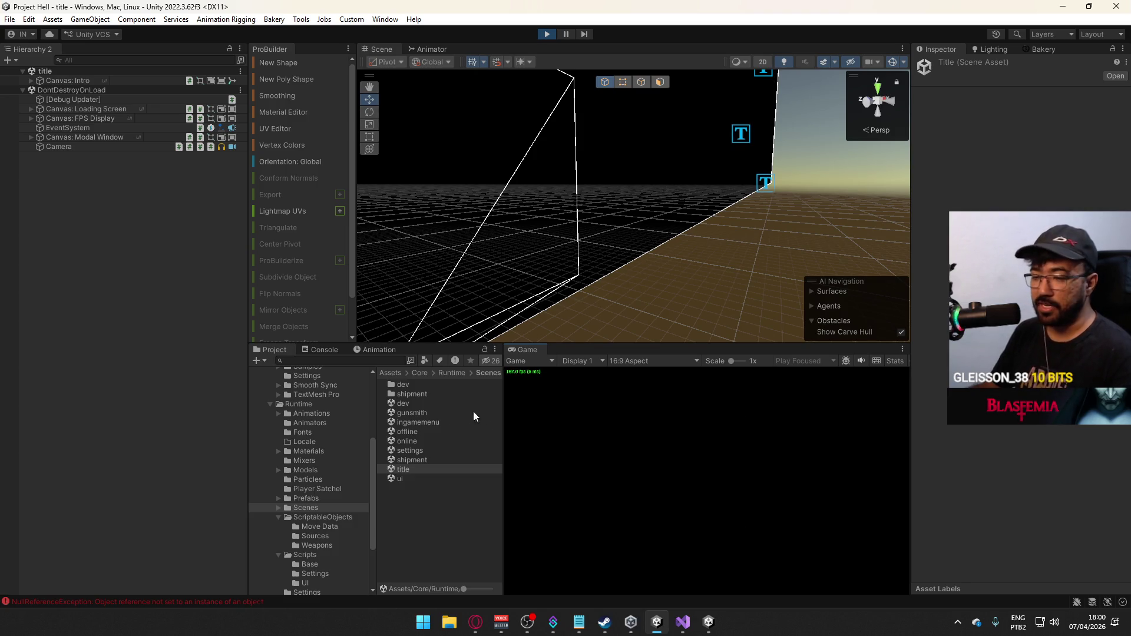
pyautogui.click(321, 350)
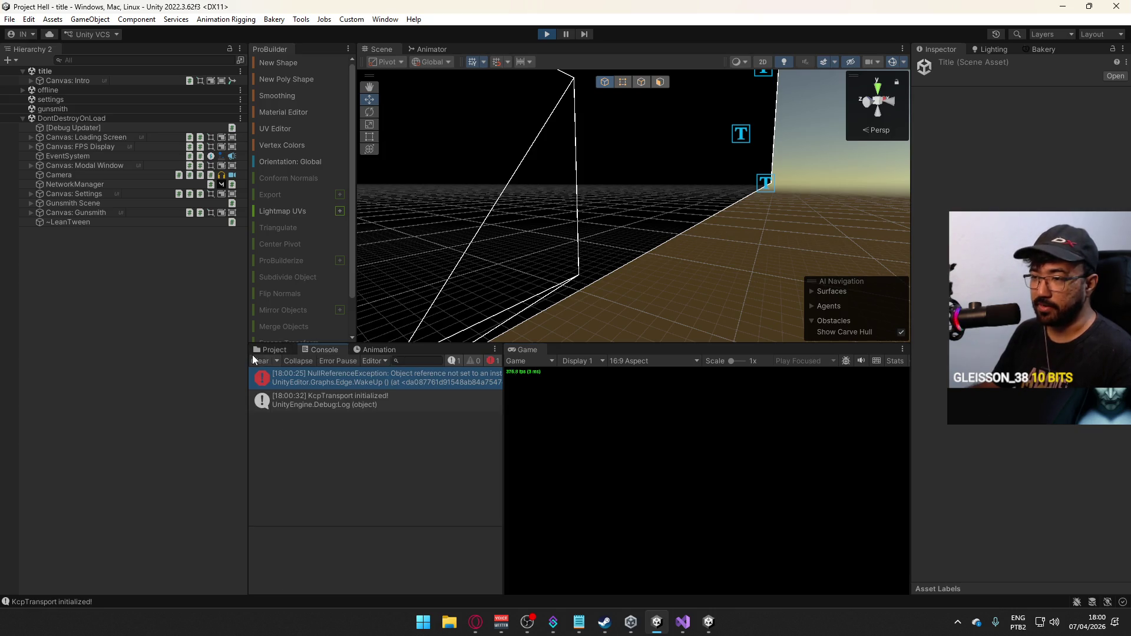
pyautogui.click(258, 360)
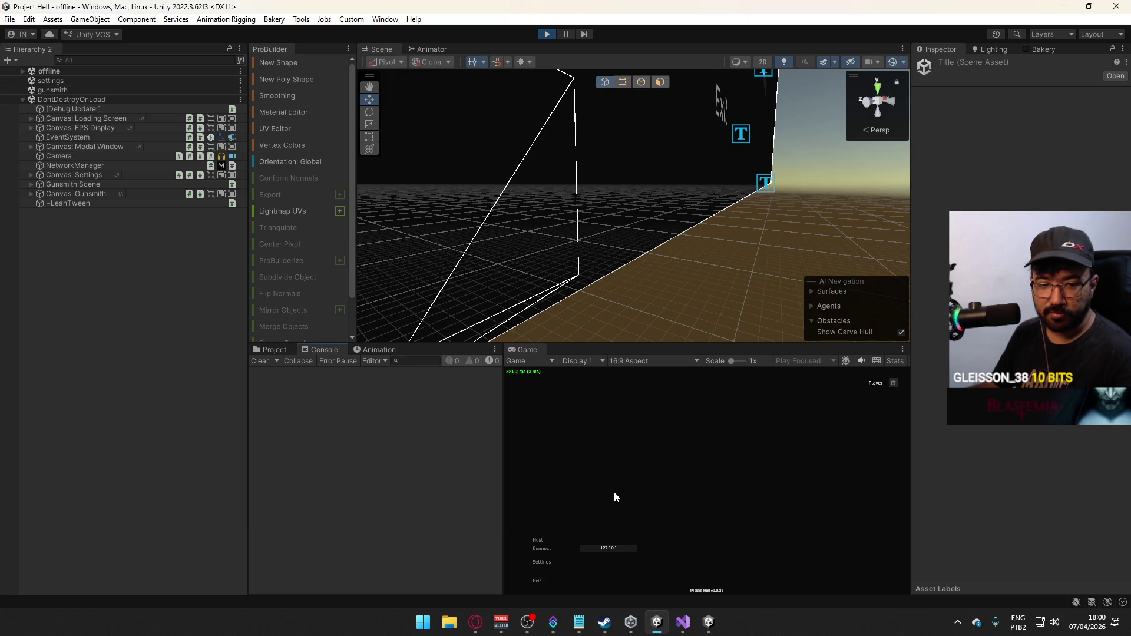
pyautogui.click(540, 542)
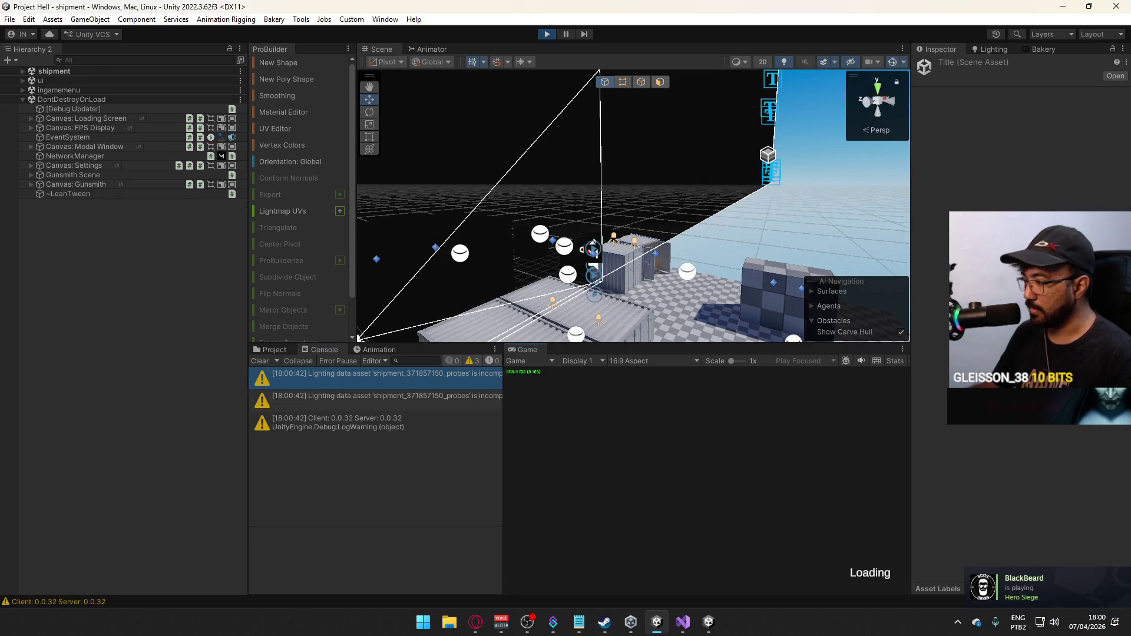
pyautogui.press('shift')
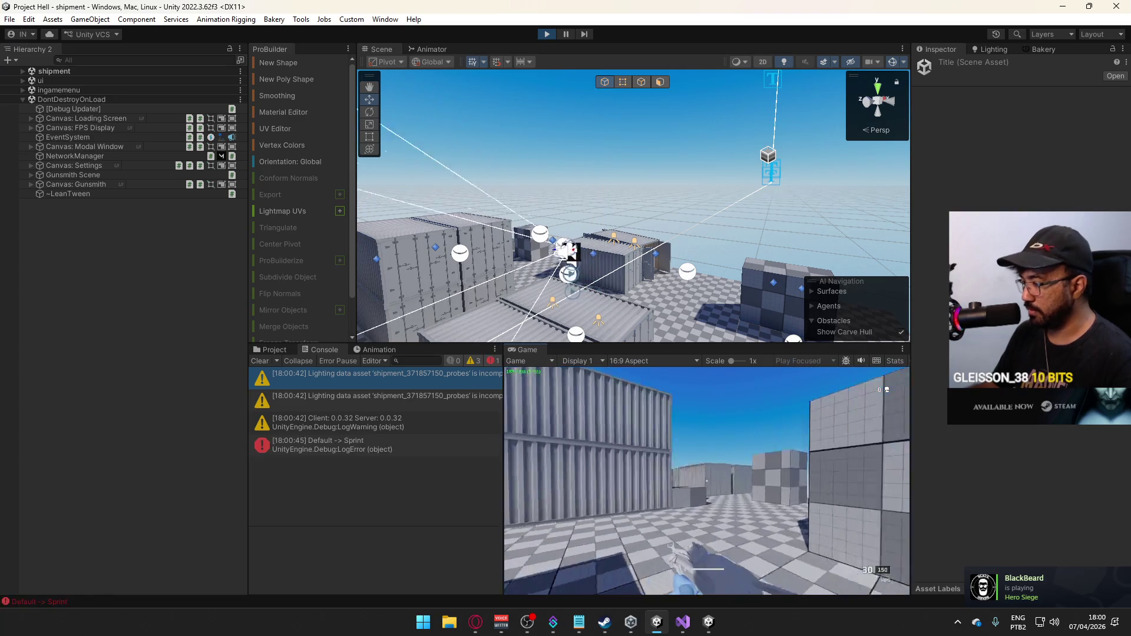
pyautogui.press('shift')
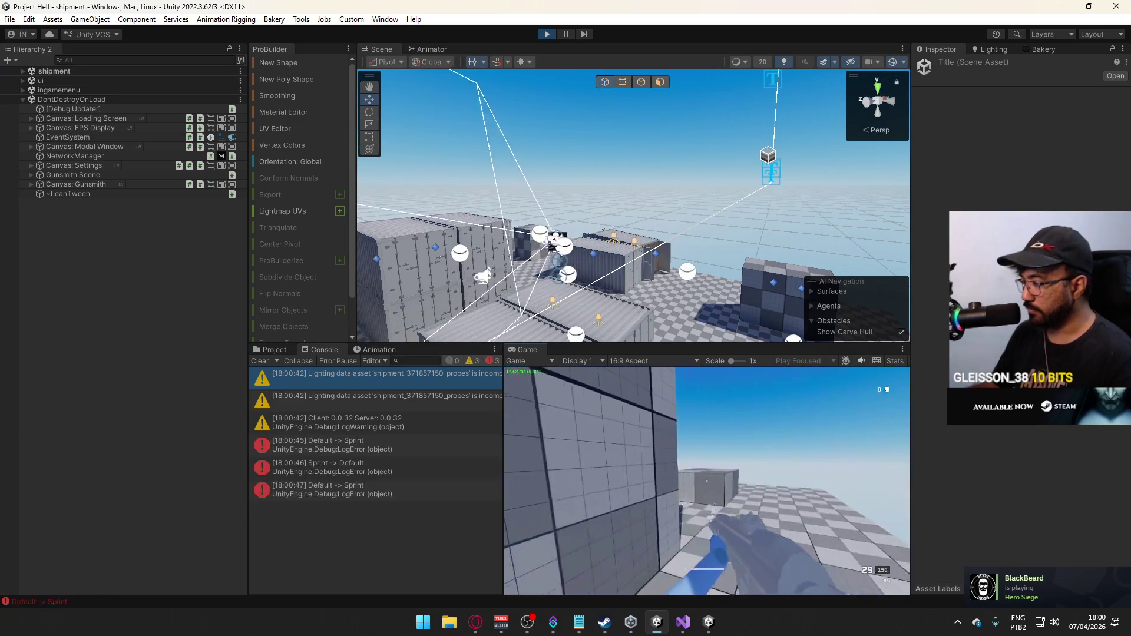
pyautogui.press('super')
pyautogui.press('super')
# Stop the play session and start File > Build And Run for the standalone game.
pyautogui.click(547, 34)
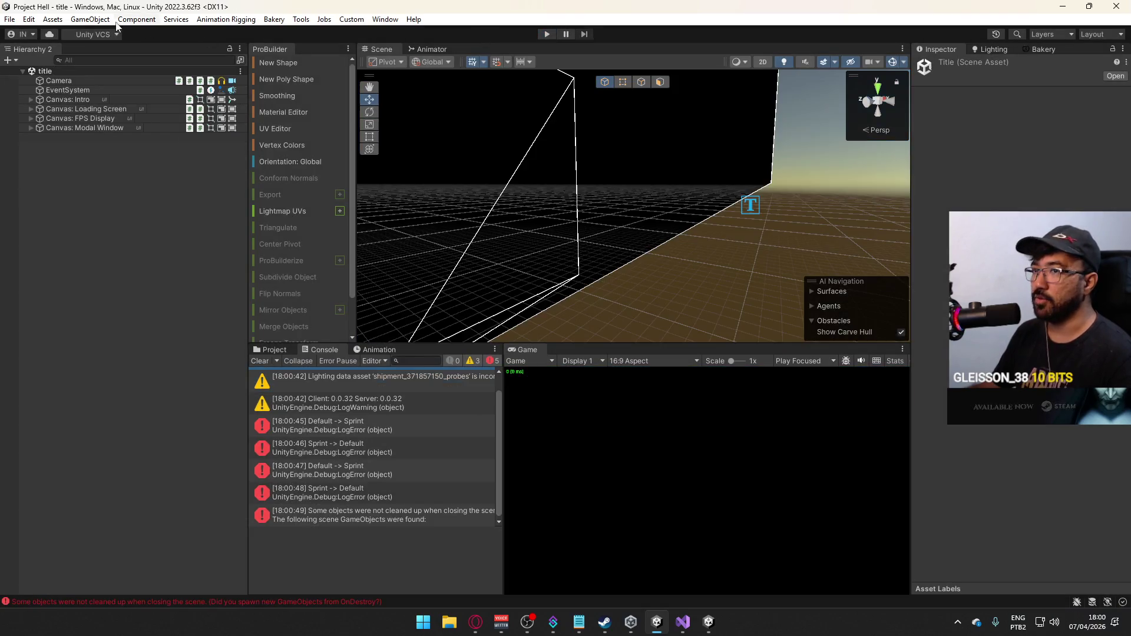
pyautogui.click(4, 20)
pyautogui.click(36, 175)
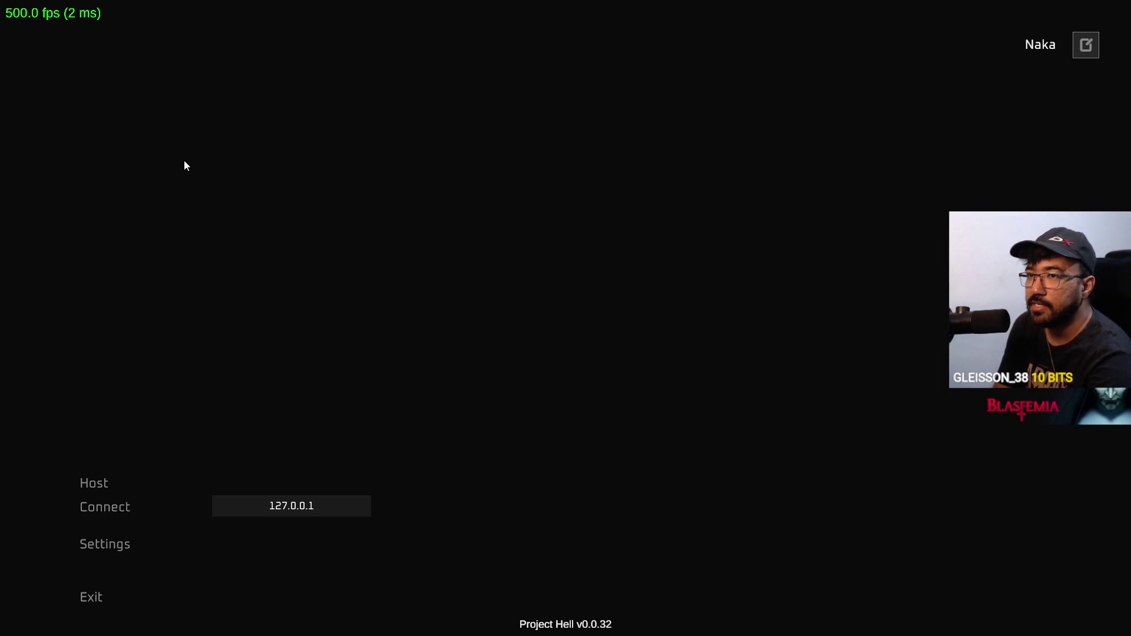
# Close the duplicate Project Hell window from the taskbar and Alt+Tab back to the Unity editor.
pyautogui.hotkey('alt', 'Tab')
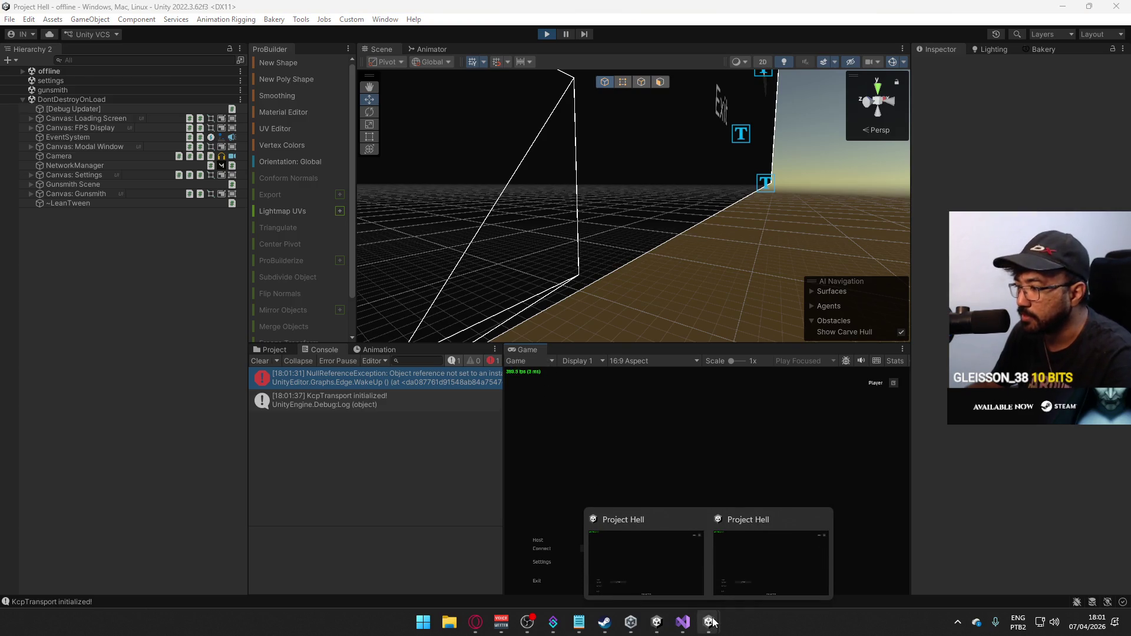
pyautogui.moveTo(656, 623)
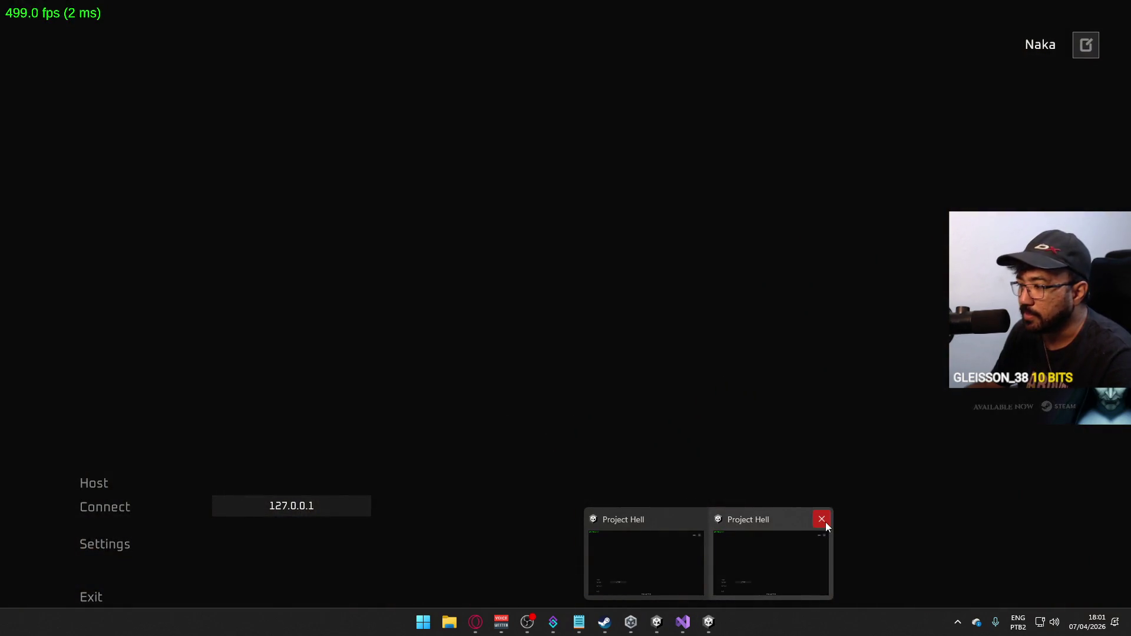
pyautogui.click(822, 520)
pyautogui.click(718, 550)
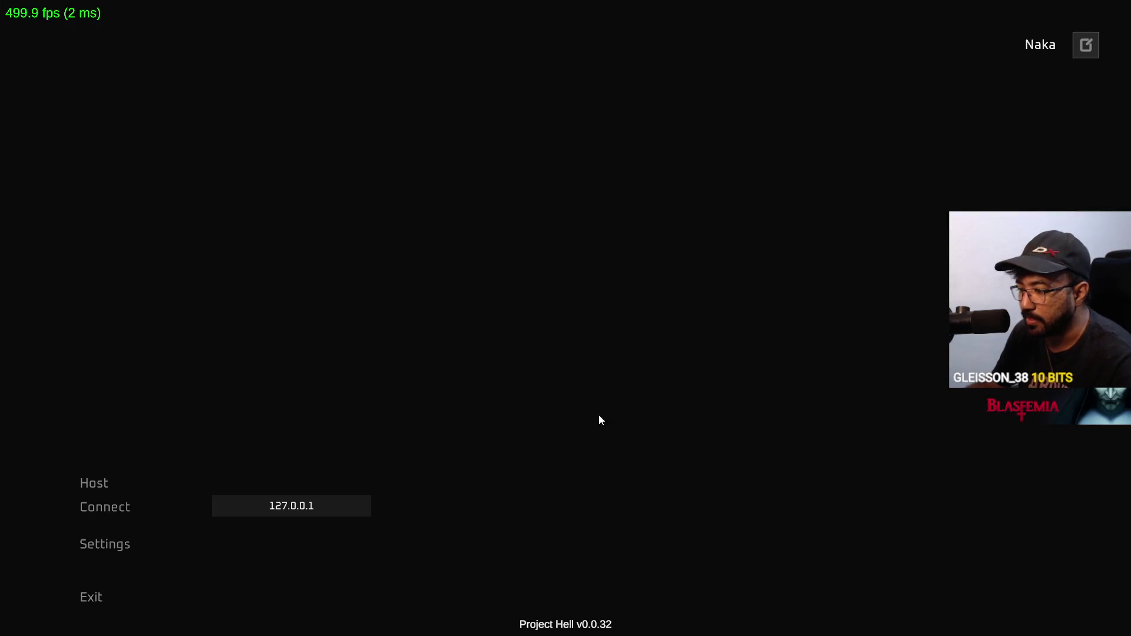
pyautogui.hotkey('alt', 'Tab')
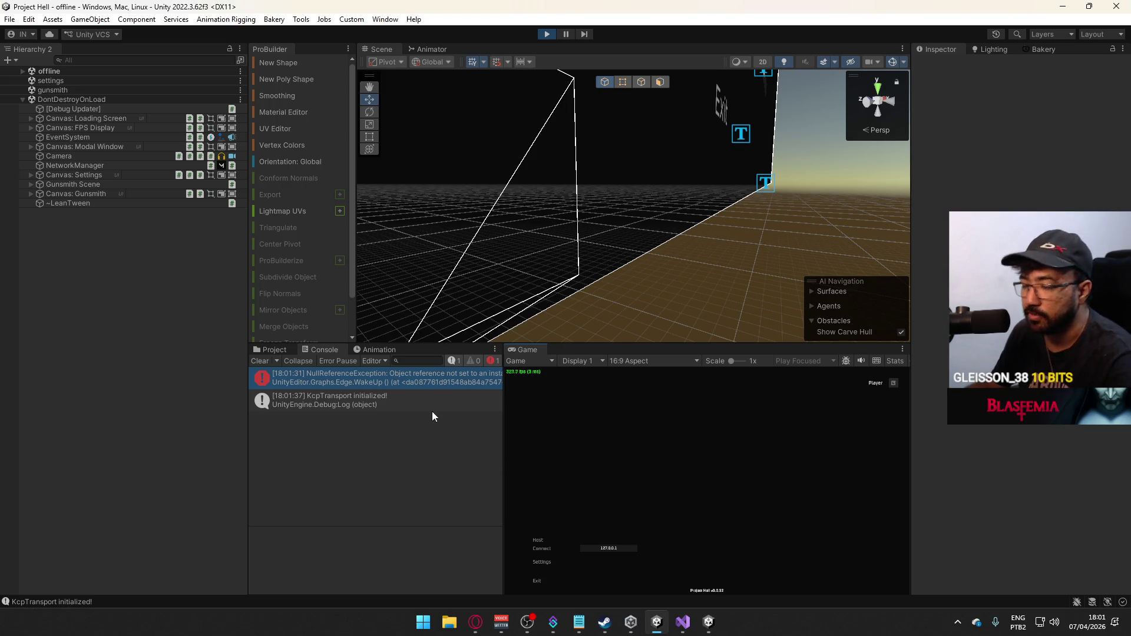
# Clear the Console, host a match in the editor Game view, then bring the standalone build forward on its IP field.
pyautogui.click(261, 362)
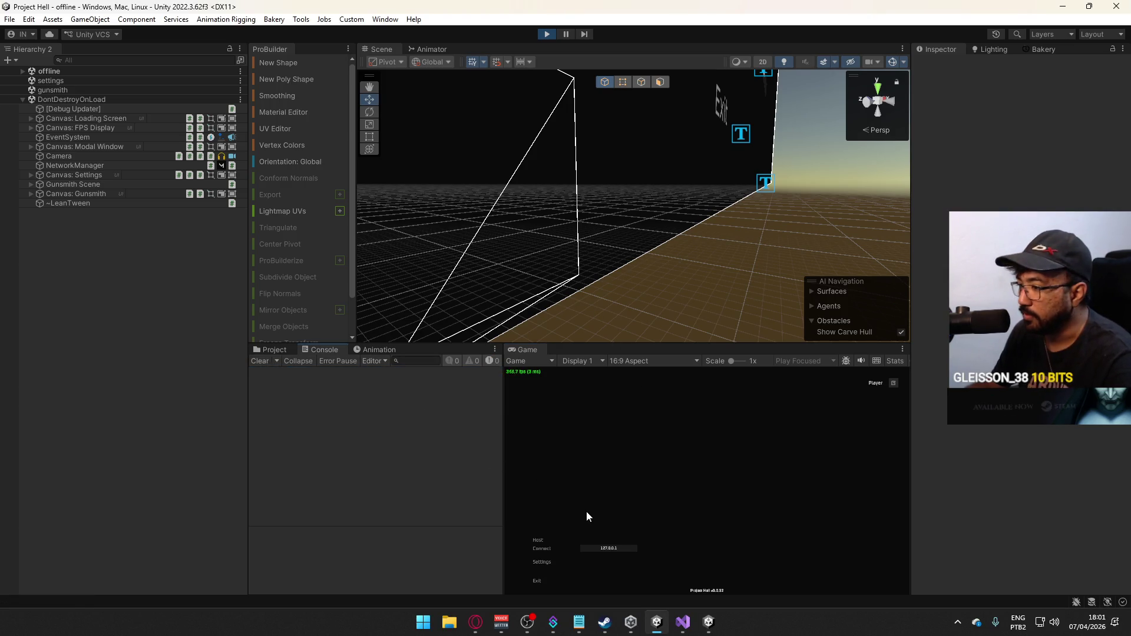
pyautogui.click(710, 621)
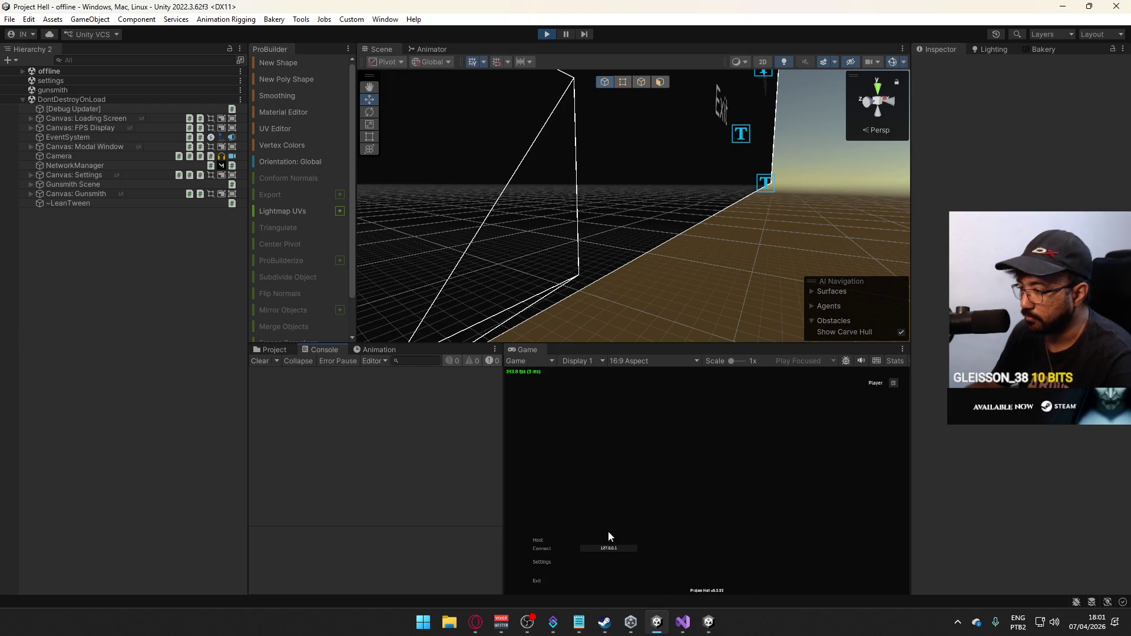
pyautogui.hotkey('alt', 'Tab')
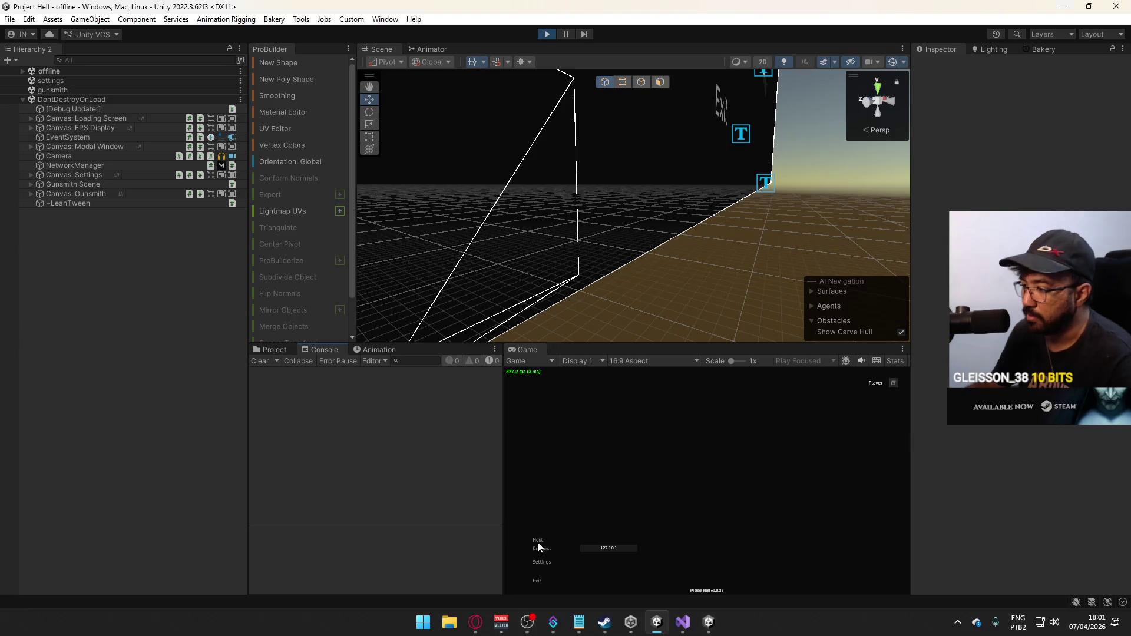
pyautogui.click(537, 541)
pyautogui.press('super')
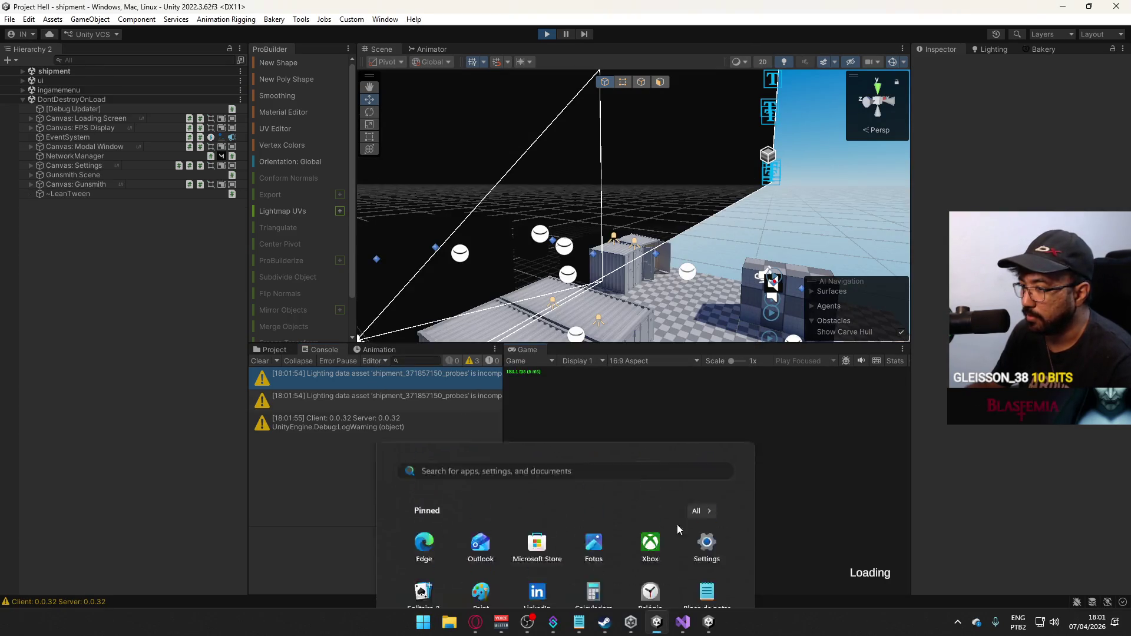
pyautogui.click(708, 622)
pyautogui.click(261, 507)
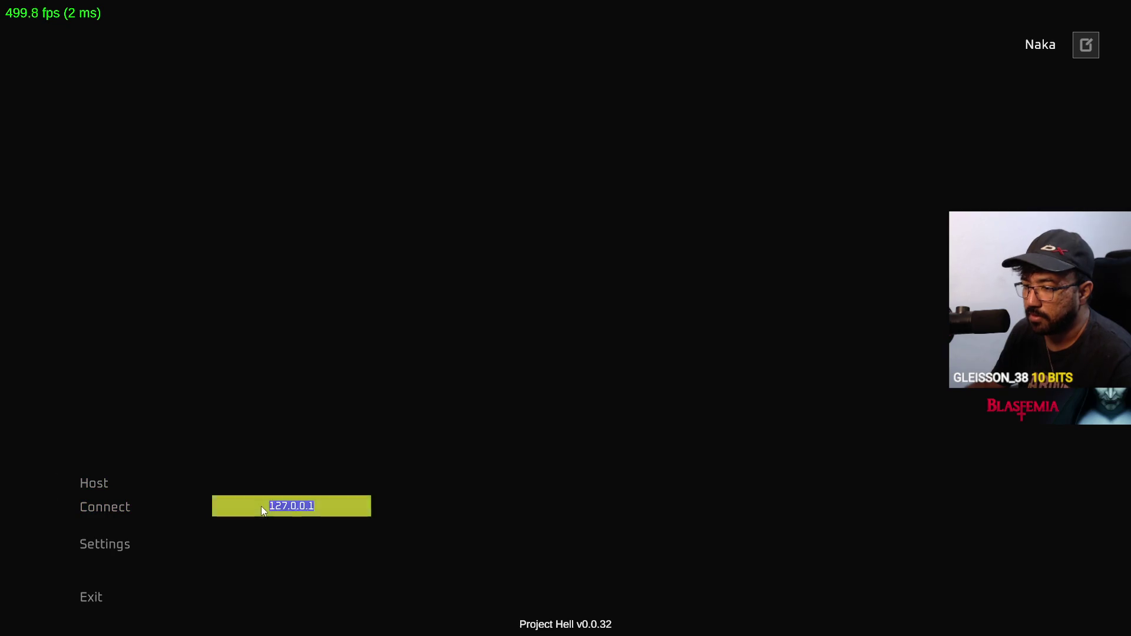
# Connect the standalone build to the hosted match and walk through the container yard.
pyautogui.click(129, 510)
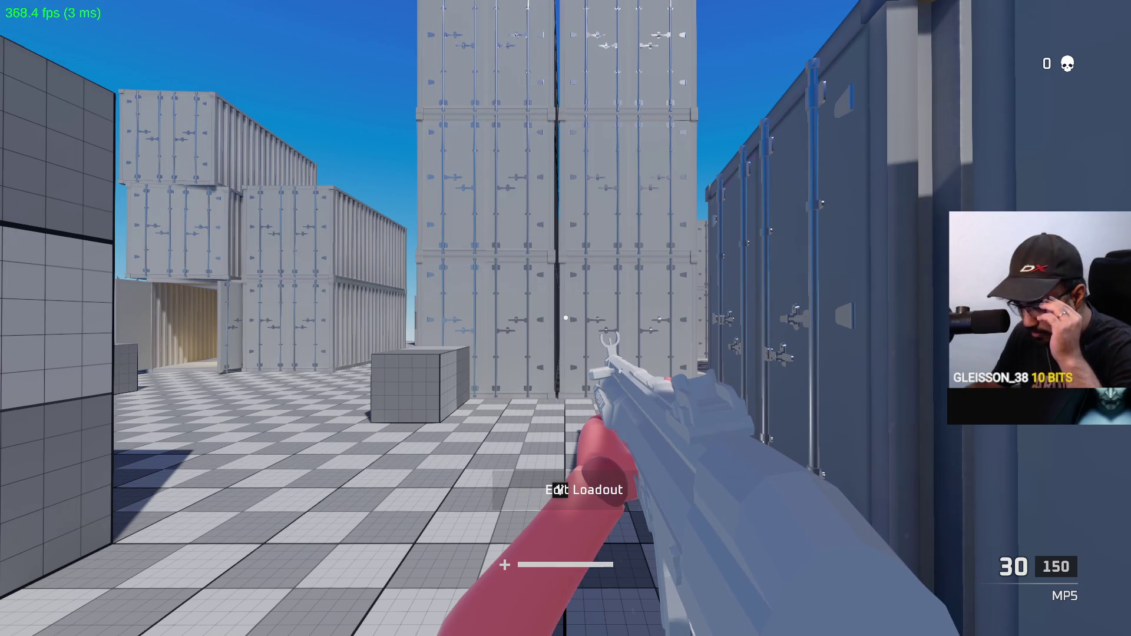
pyautogui.press('a')
pyautogui.press('w')
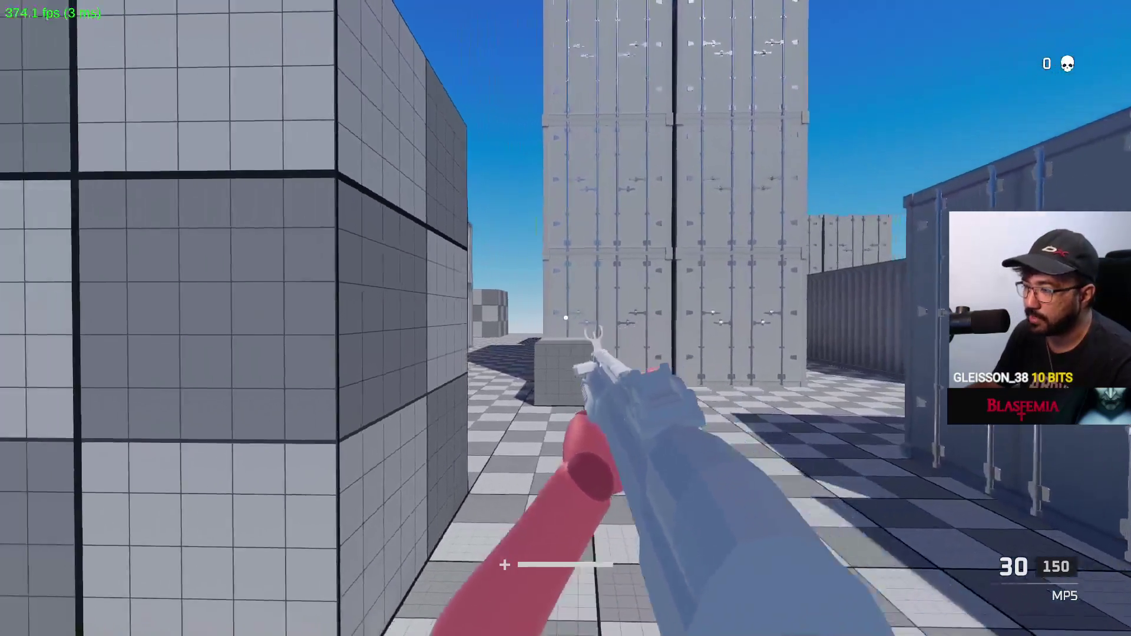
pyautogui.press('w')
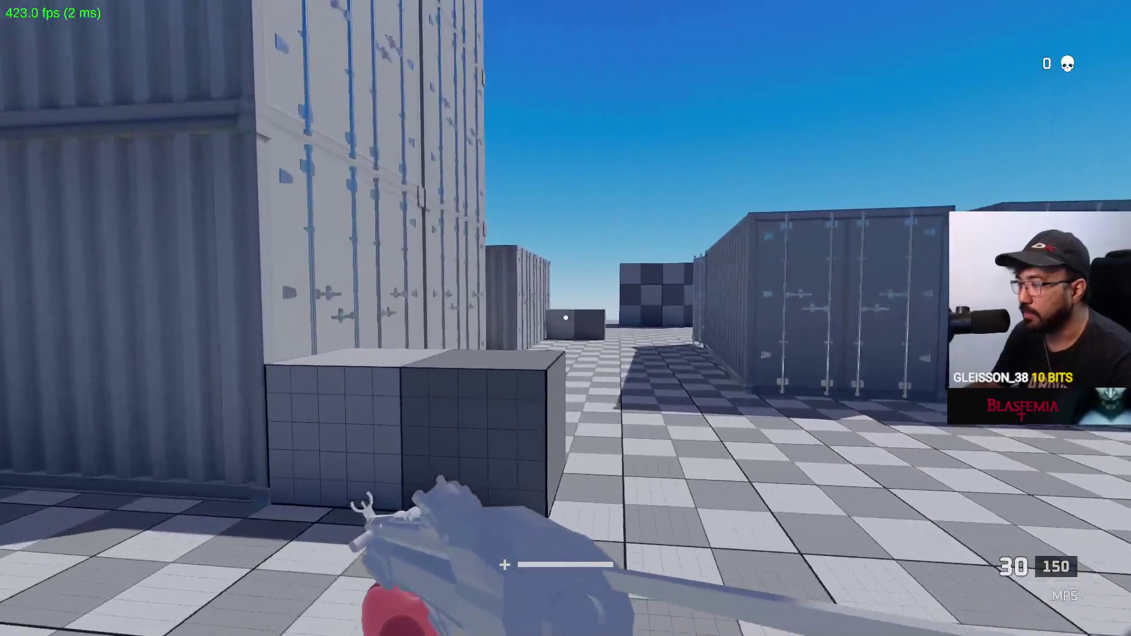
pyautogui.press('Escape')
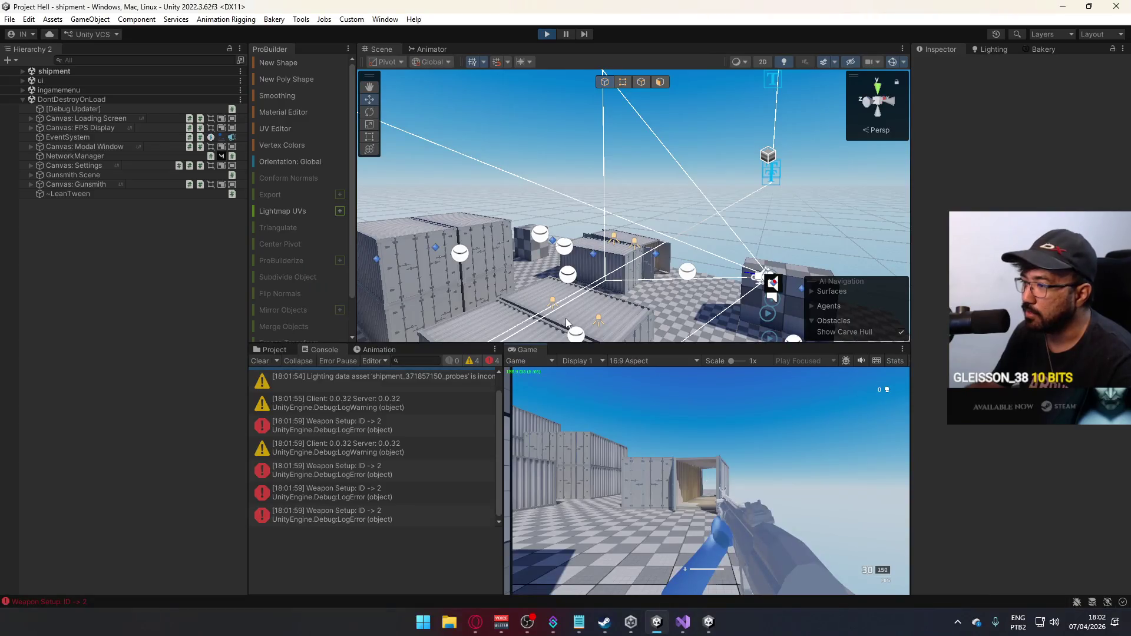
pyautogui.hotkey('alt', 'Tab')
pyautogui.press('super')
pyautogui.press('super')
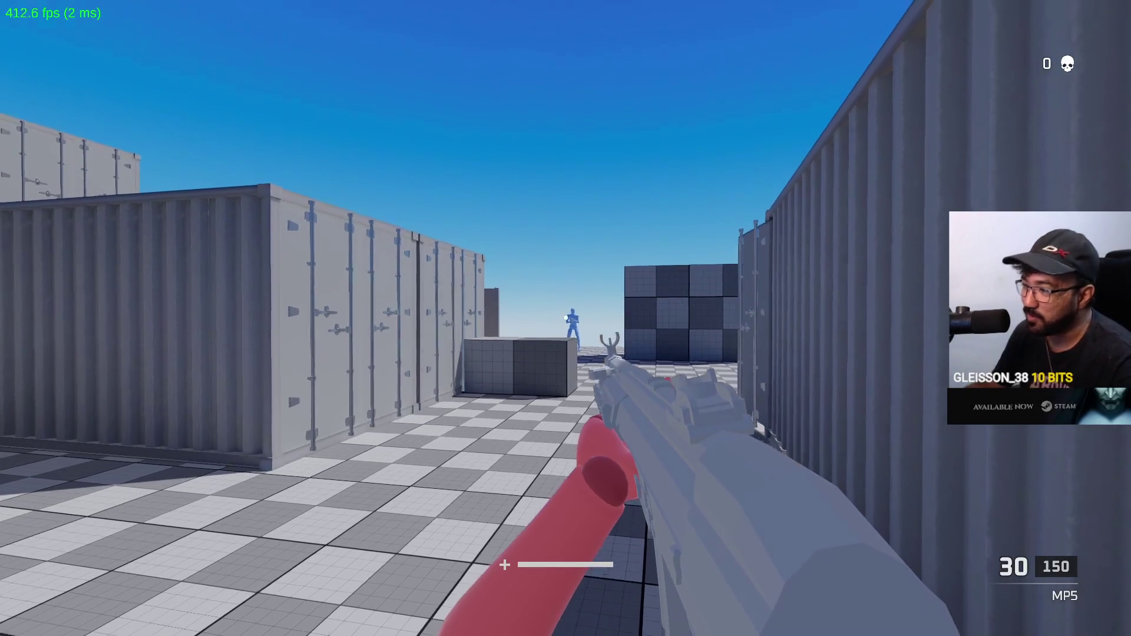
pyautogui.press('super')
pyautogui.press('super')
# Aim down sights, shoot the blue enemy player, and walk on down the container corridor.
pyautogui.press('w')
pyautogui.rightClick(566, 318)
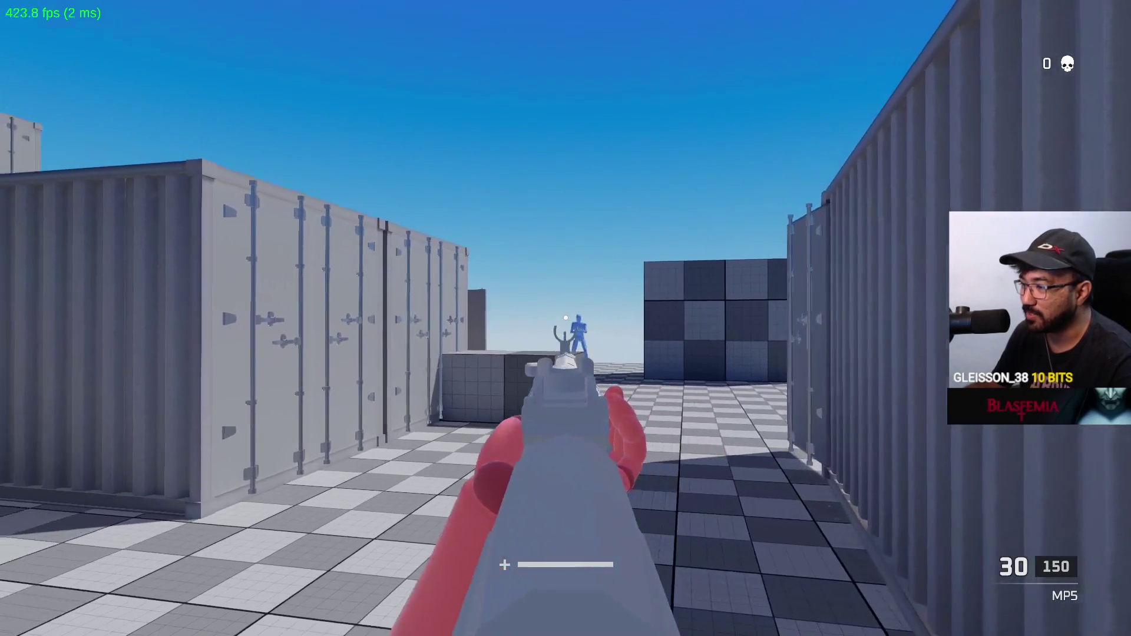
pyautogui.click(565, 318)
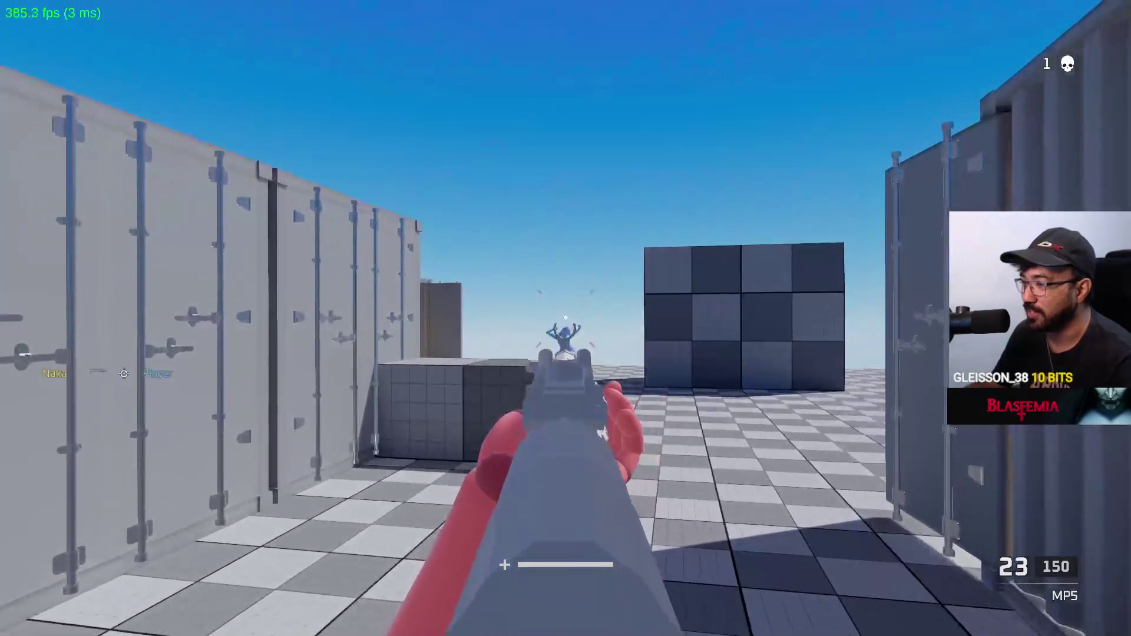
pyautogui.press('w')
pyautogui.press('w')
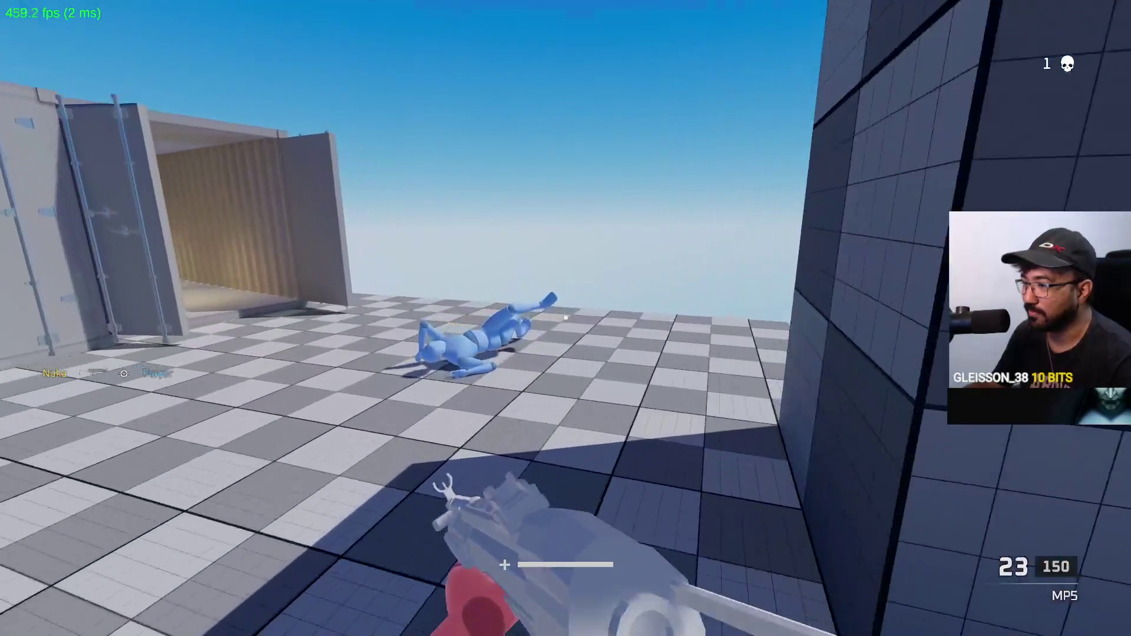
pyautogui.press('w')
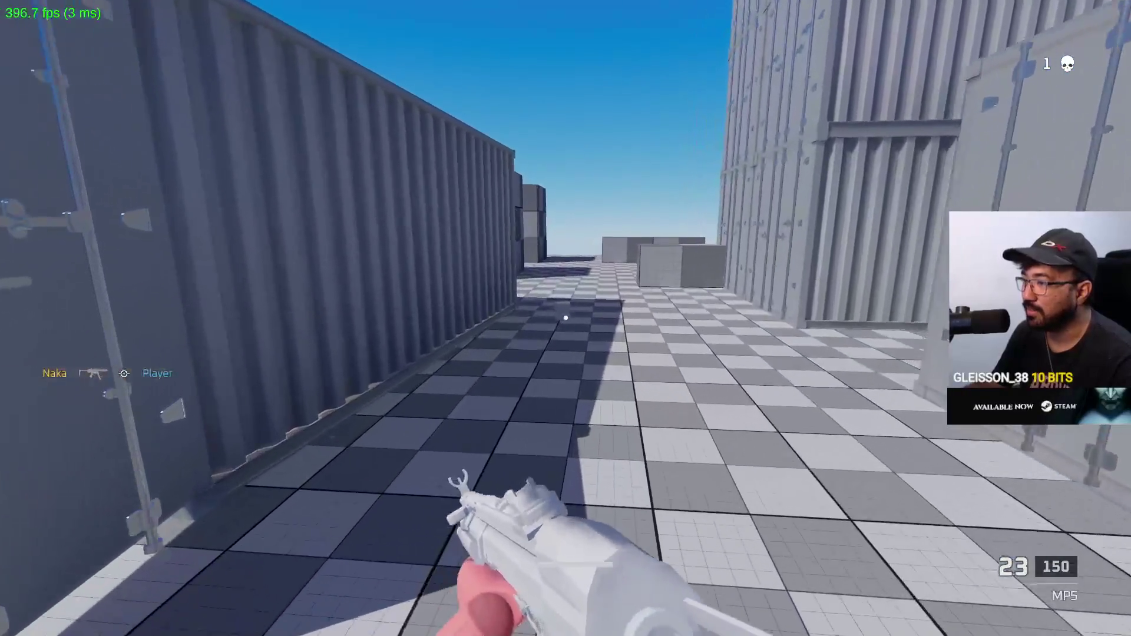
pyautogui.press('w')
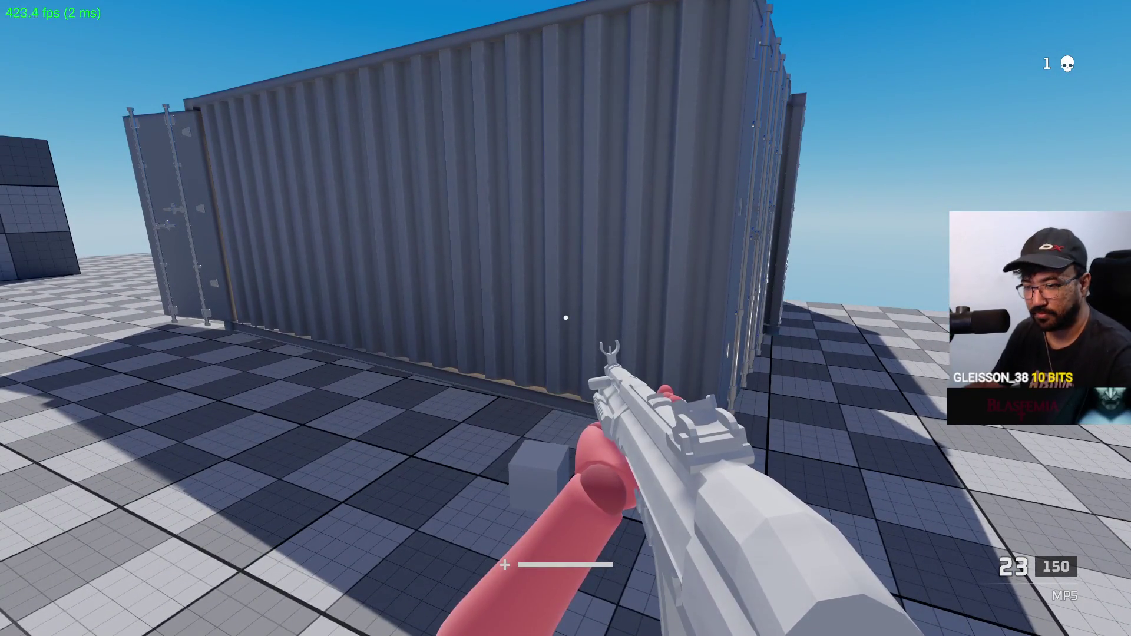
# Leave fullscreen, stop Play mode in Unity and bring Visual Studio's HealthSystem code forward.
pyautogui.hotkey('shift', 'space')
pyautogui.click(546, 34)
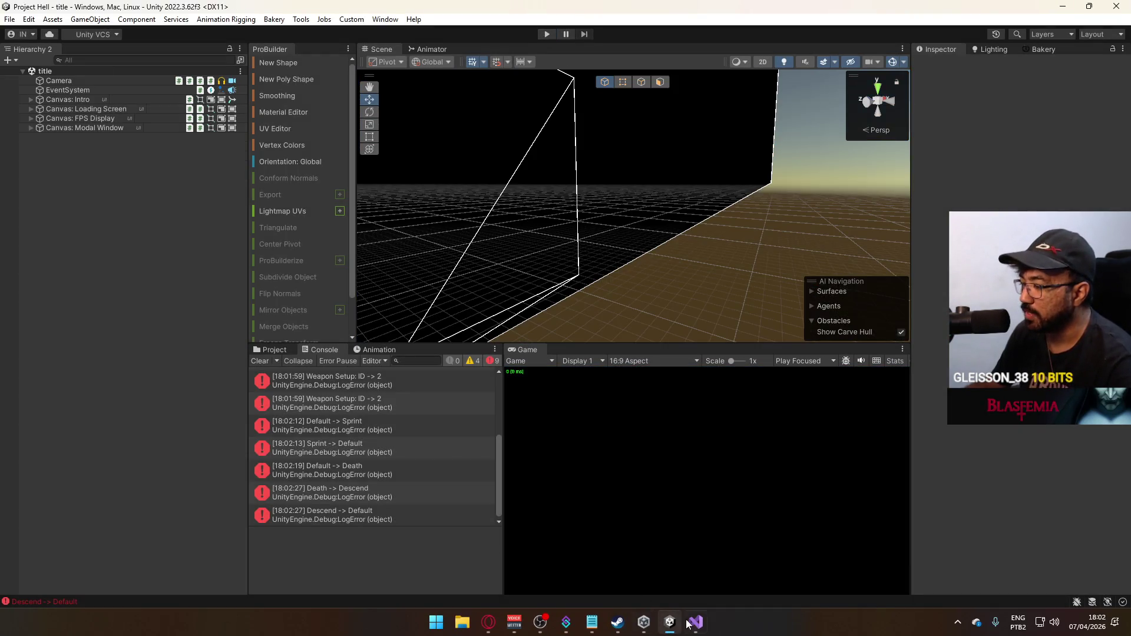
pyautogui.click(694, 623)
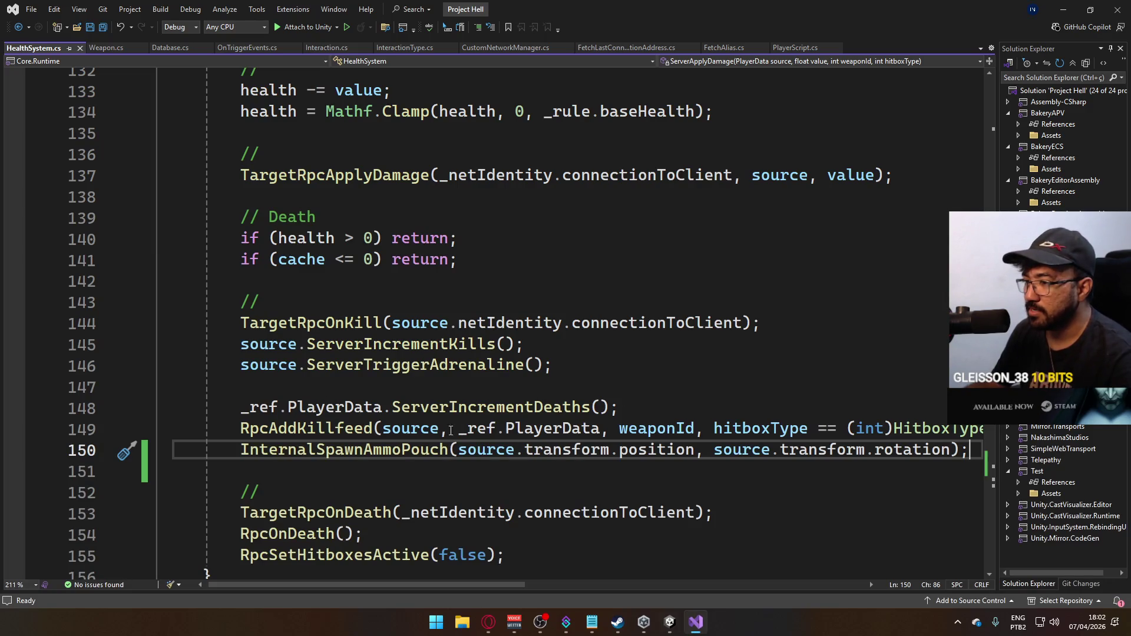
pyautogui.moveTo(486, 450)
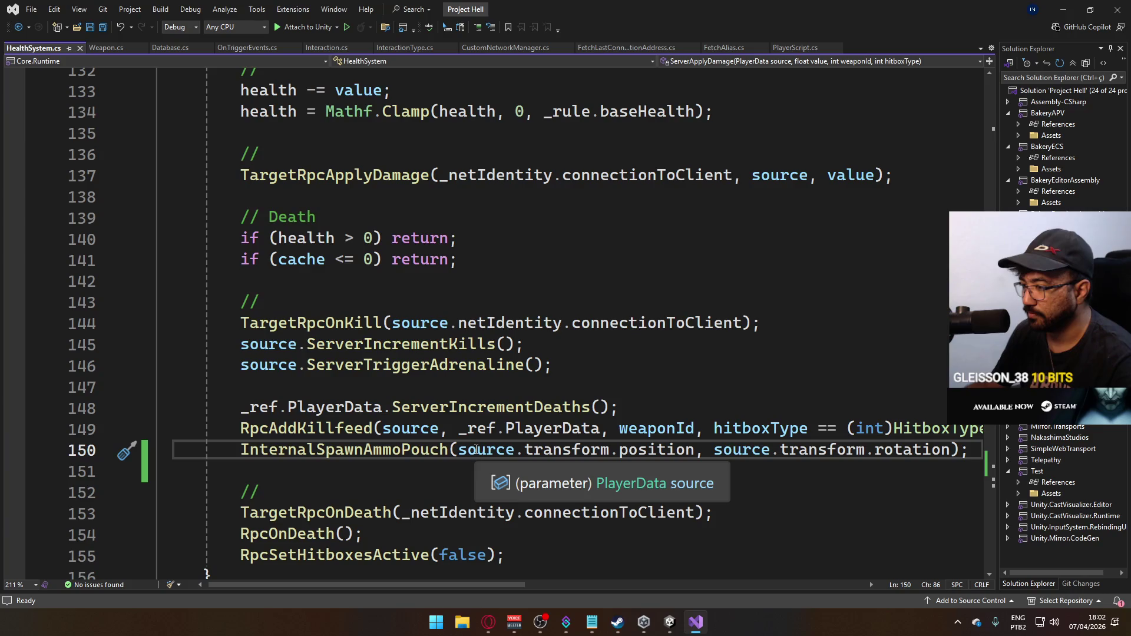
# Remove both 'source.' prefixes on line 150 so InternalSpawnAmmoPouch uses transform.position/rotation, save, return to Unity.
pyautogui.doubleClick(489, 450)
pyautogui.press('Delete')
pyautogui.press('Delete')
pyautogui.doubleClick(677, 450)
pyautogui.press('Delete')
pyautogui.press('Delete')
pyautogui.hotkey('ctrl', 's')
pyautogui.hotkey('alt', 'Tab')
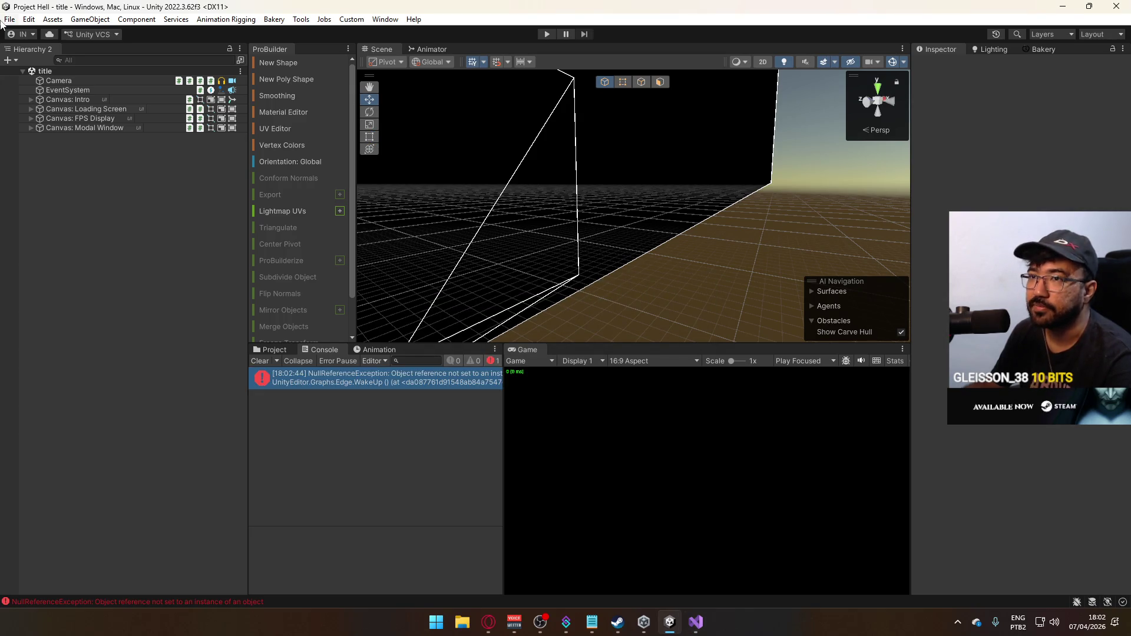
# Build and run the standalone game via File > Build And Run and bring its window forward.
pyautogui.click(8, 19)
pyautogui.click(111, 178)
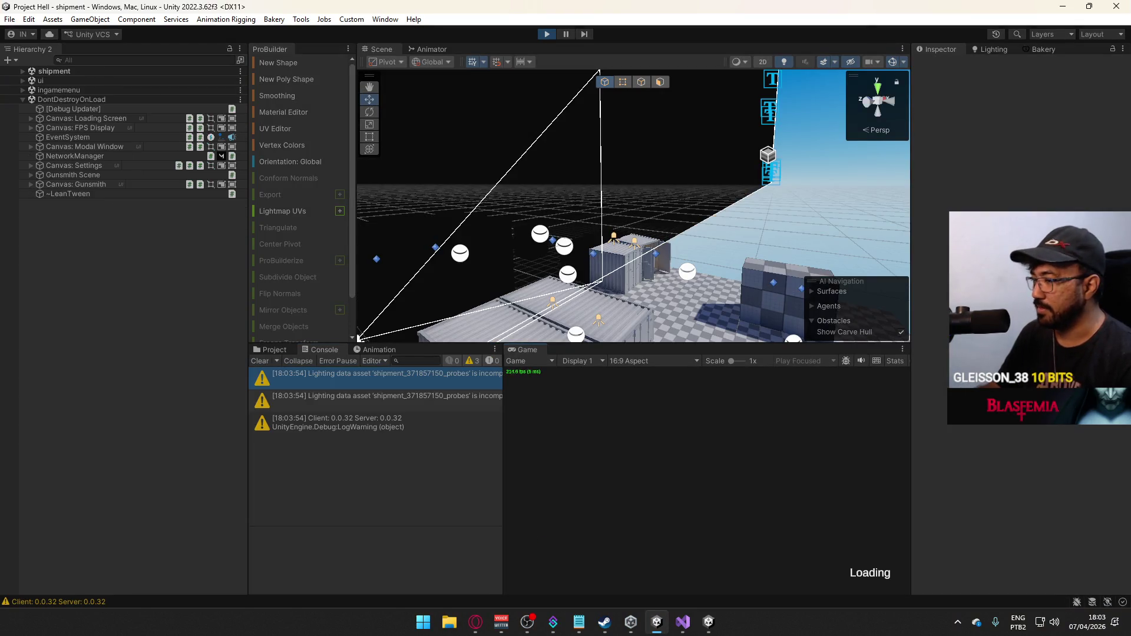
pyautogui.press('super')
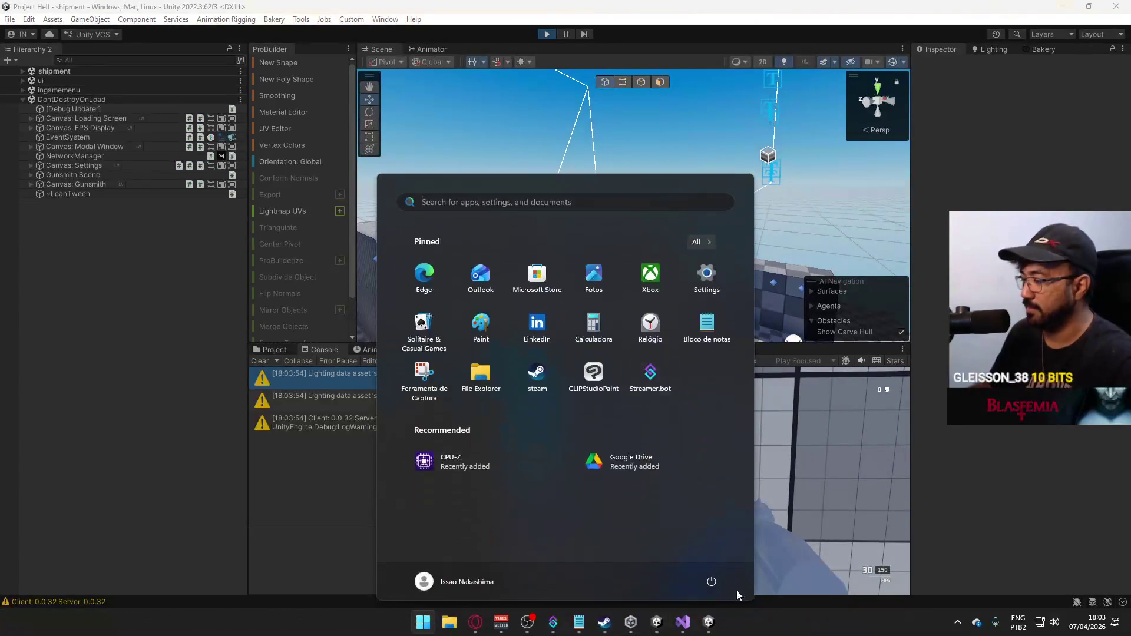
pyautogui.click(712, 624)
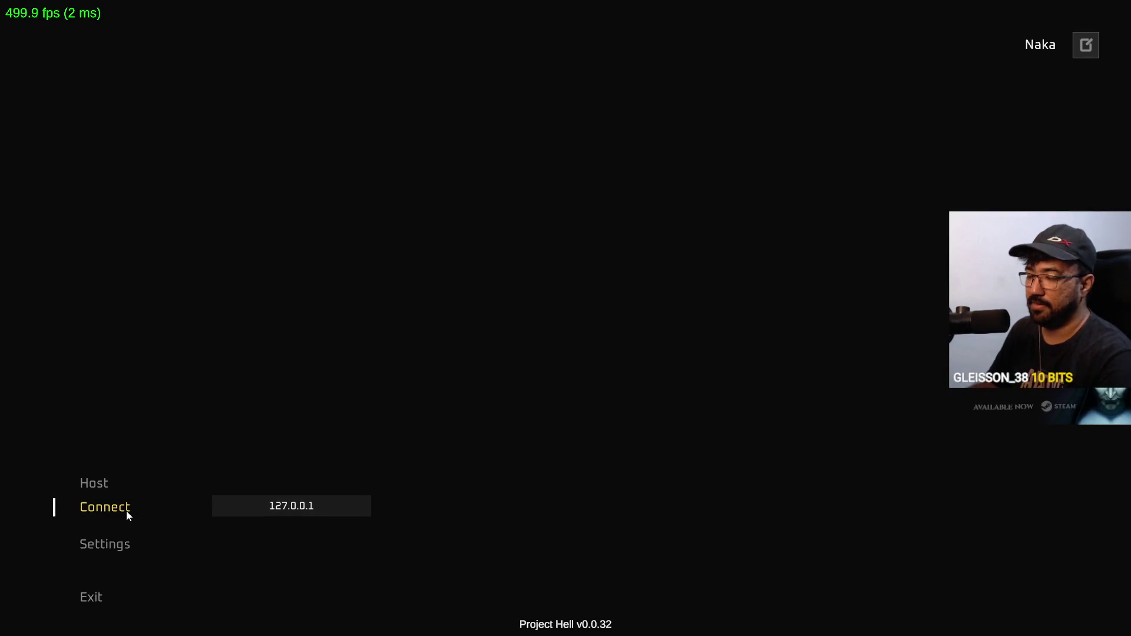
# Connect the built client to the editor's hosted match, walk around, and return to Unity.
pyautogui.click(126, 510)
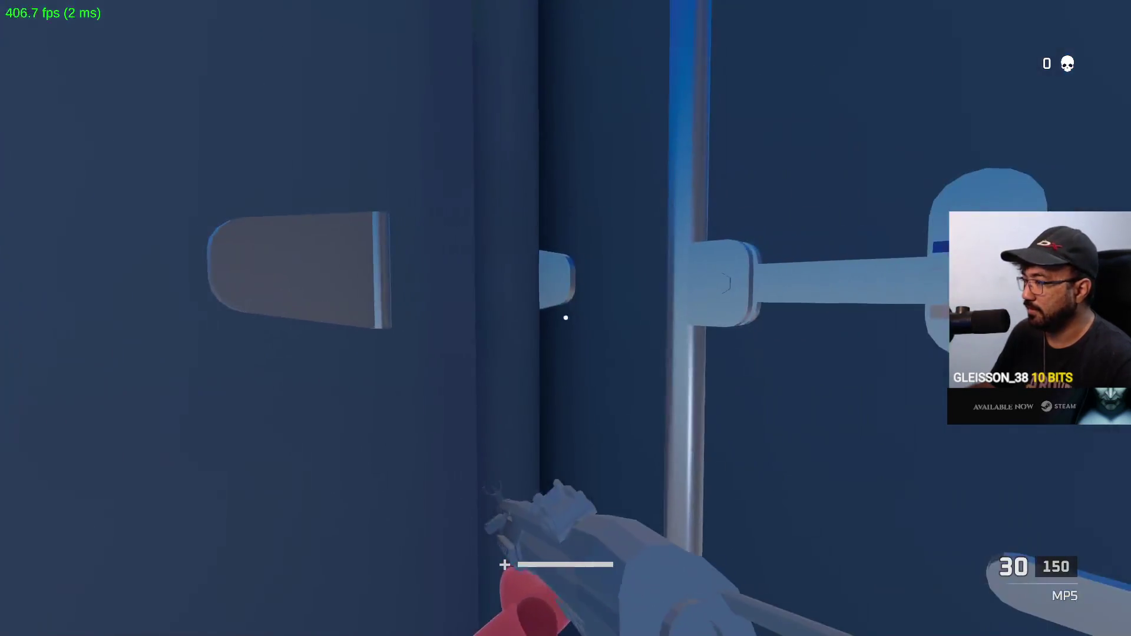
pyautogui.press('w')
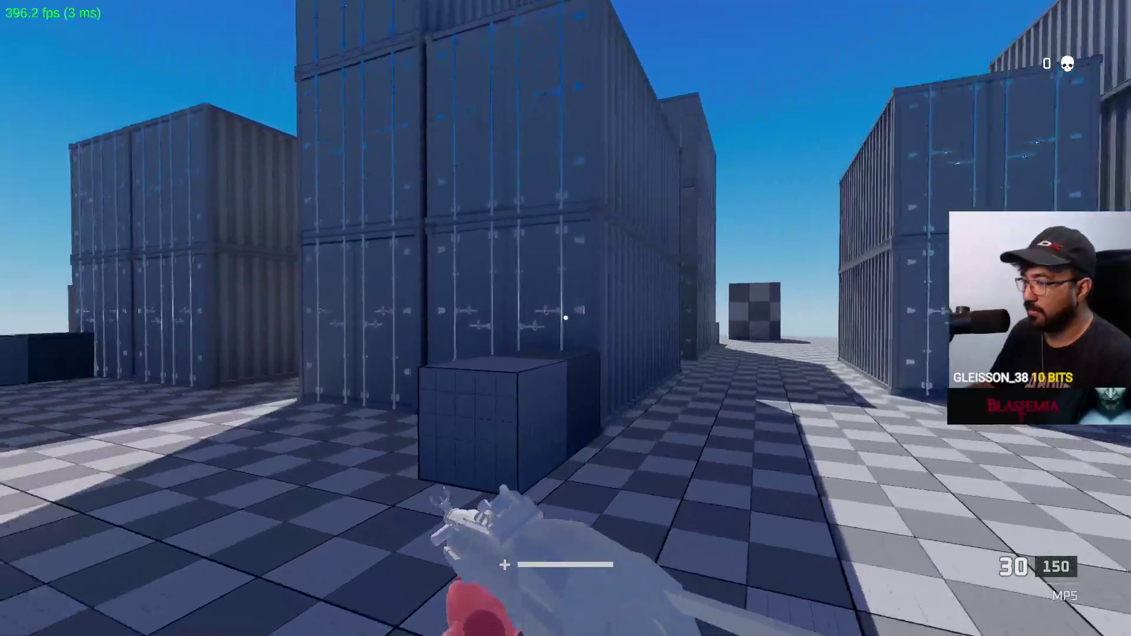
pyautogui.hotkey('shift', 'space')
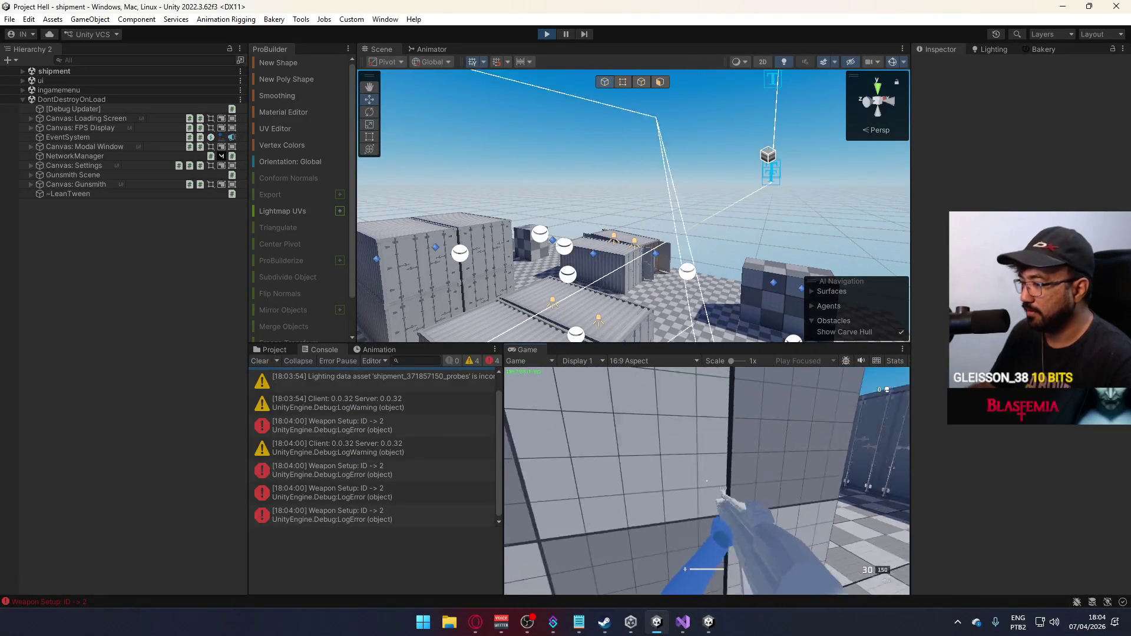
# Sprint through the container corridor and shoot down the client player.
pyautogui.press('w')
pyautogui.click(708, 481)
pyautogui.hotkey('shift', 'w')
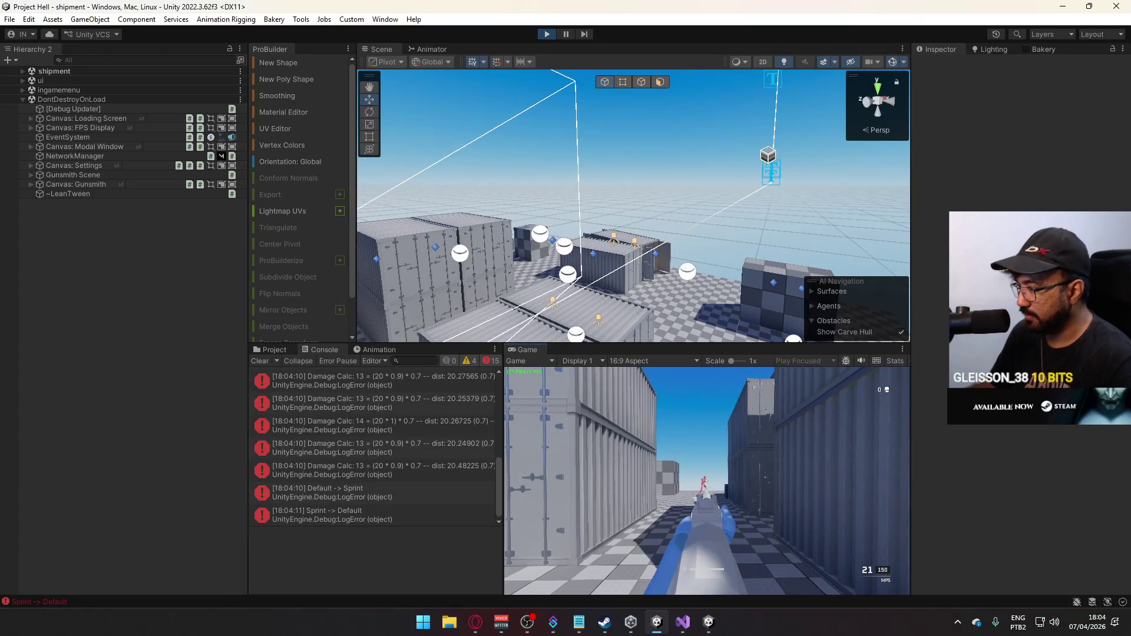
pyautogui.click(707, 482)
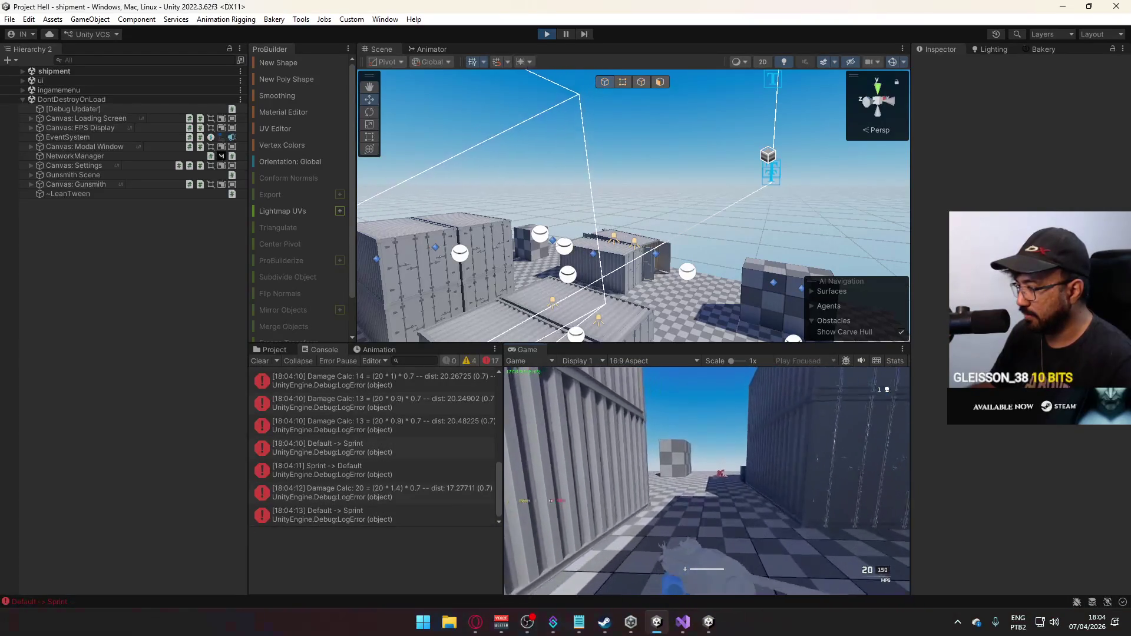
pyautogui.hotkey('shift', 'w')
pyautogui.press('w')
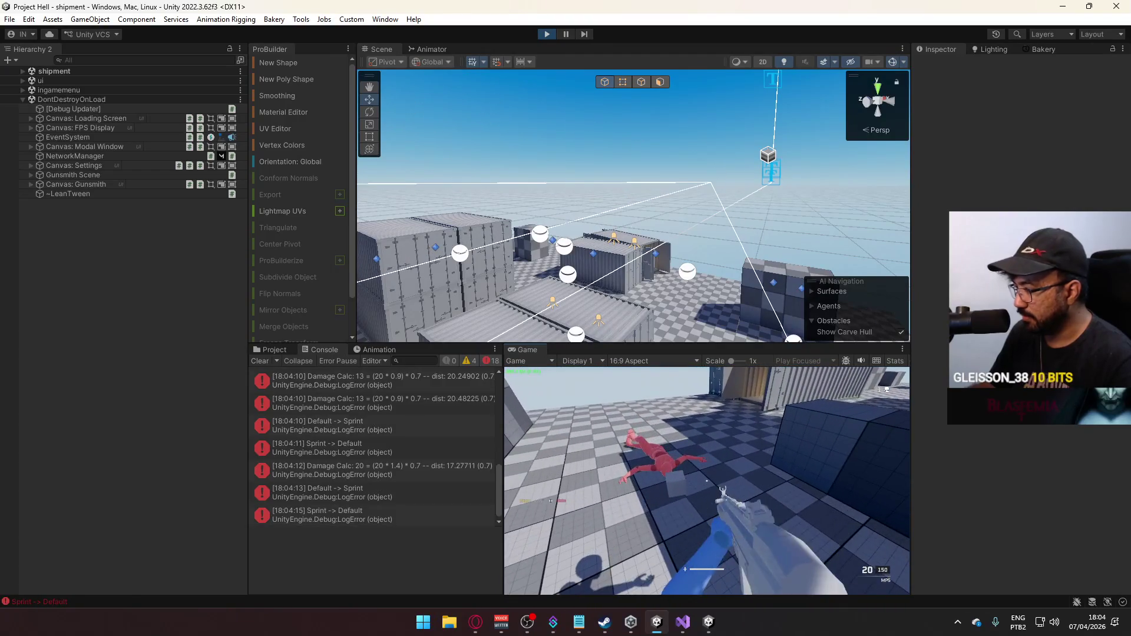
# Walk past the ragdoll and fly the Scene camera down to floor level beside it.
pyautogui.hotkey('shift', 'w')
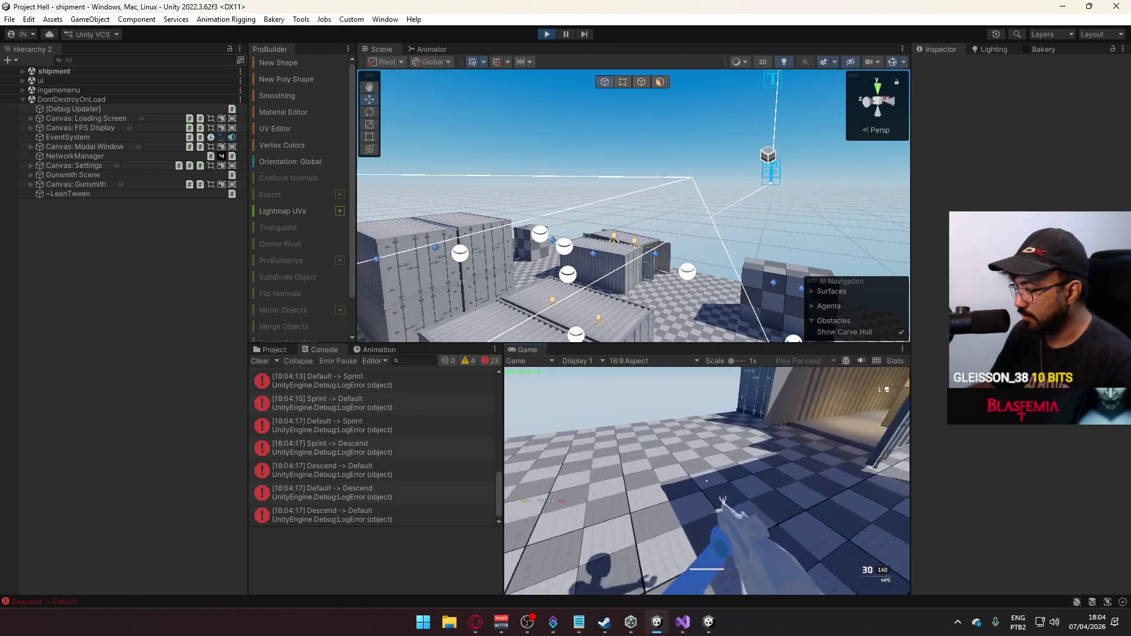
pyautogui.press('w')
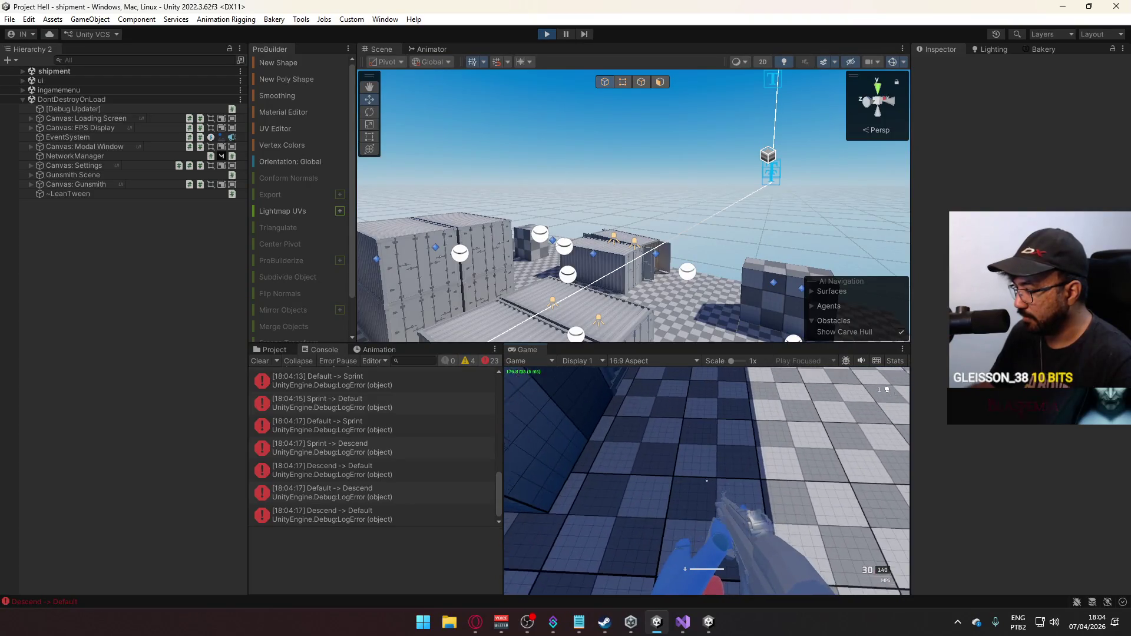
pyautogui.press('super')
pyautogui.press('super')
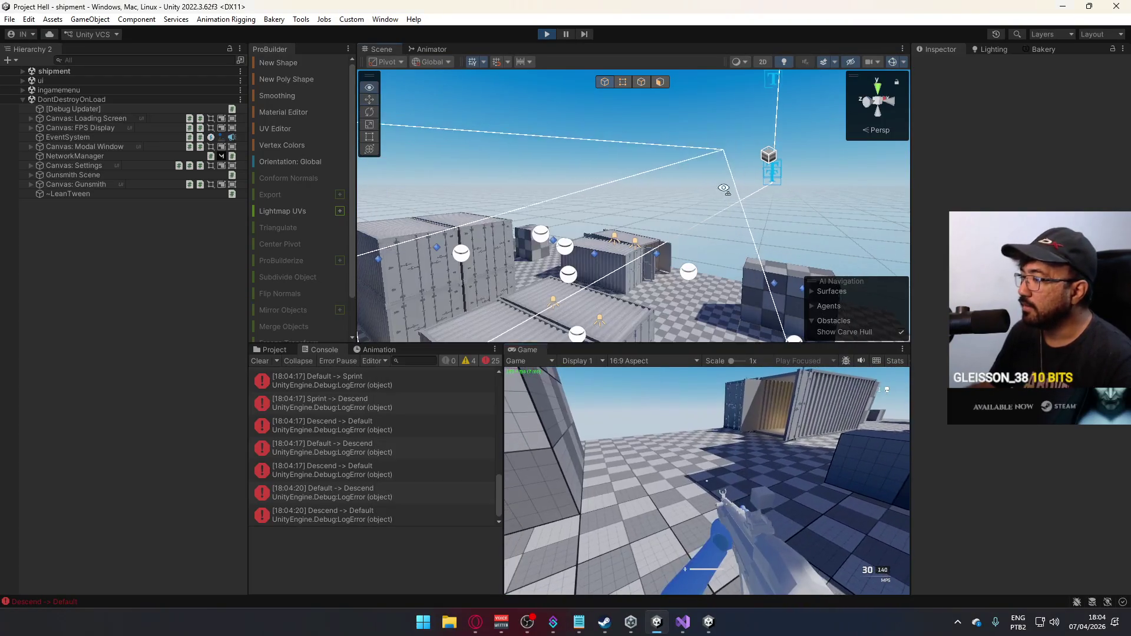
pyautogui.moveTo(495, 135); pyautogui.dragTo(572, 263)
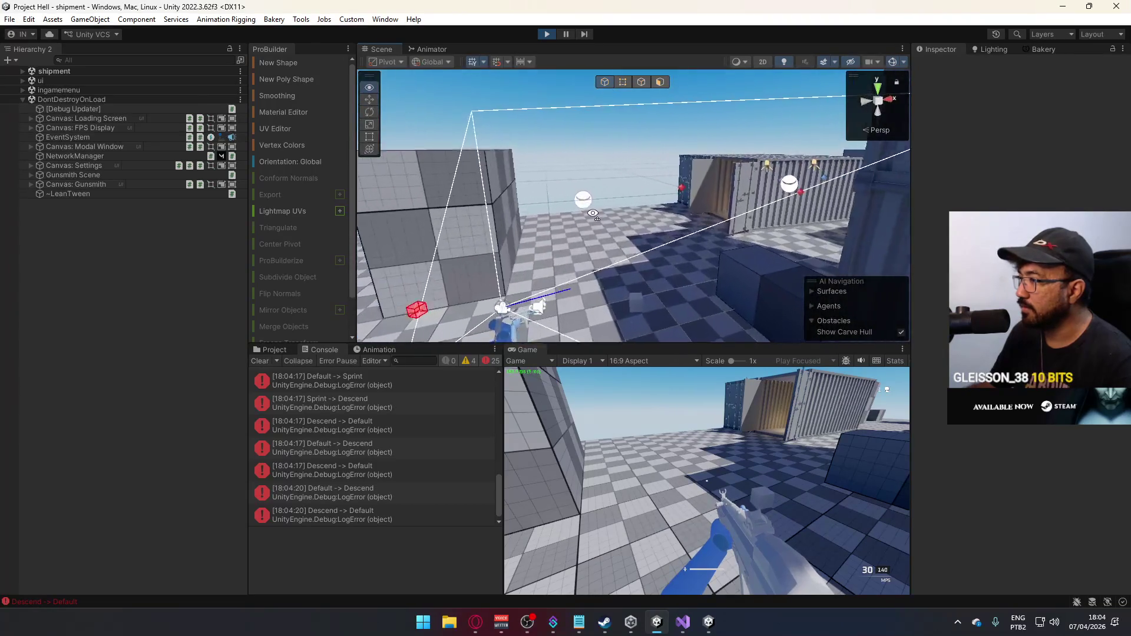
# Put the spawned Ammo Pouch(Clone) on the Interactable layer, applying the change.
pyautogui.click(664, 250)
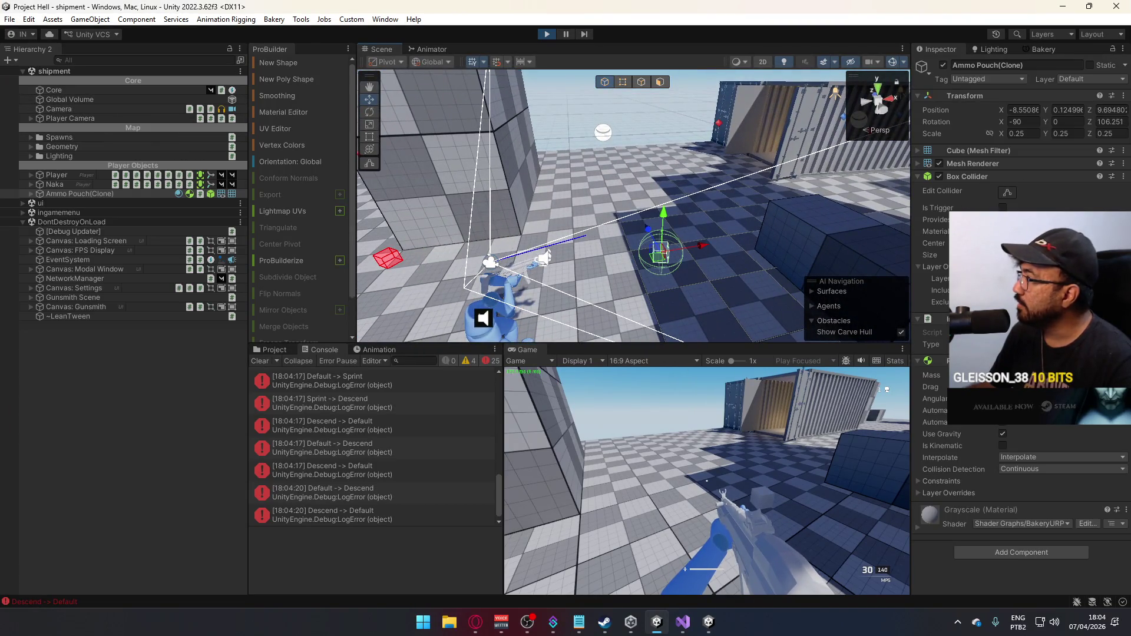
pyautogui.click(1081, 78)
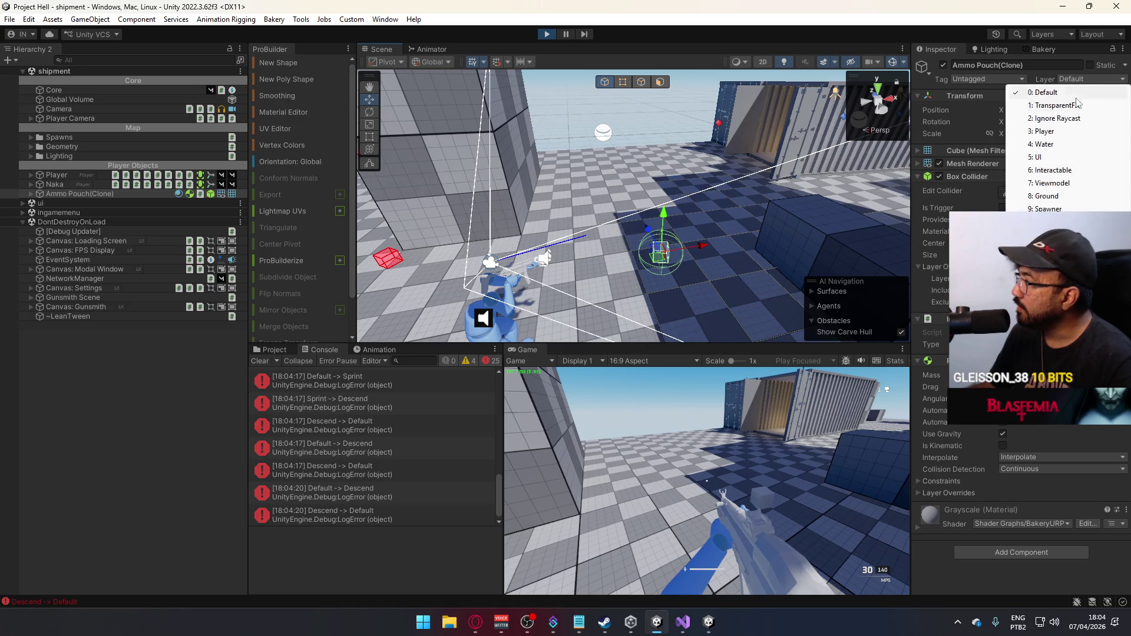
pyautogui.click(1064, 169)
pyautogui.click(611, 331)
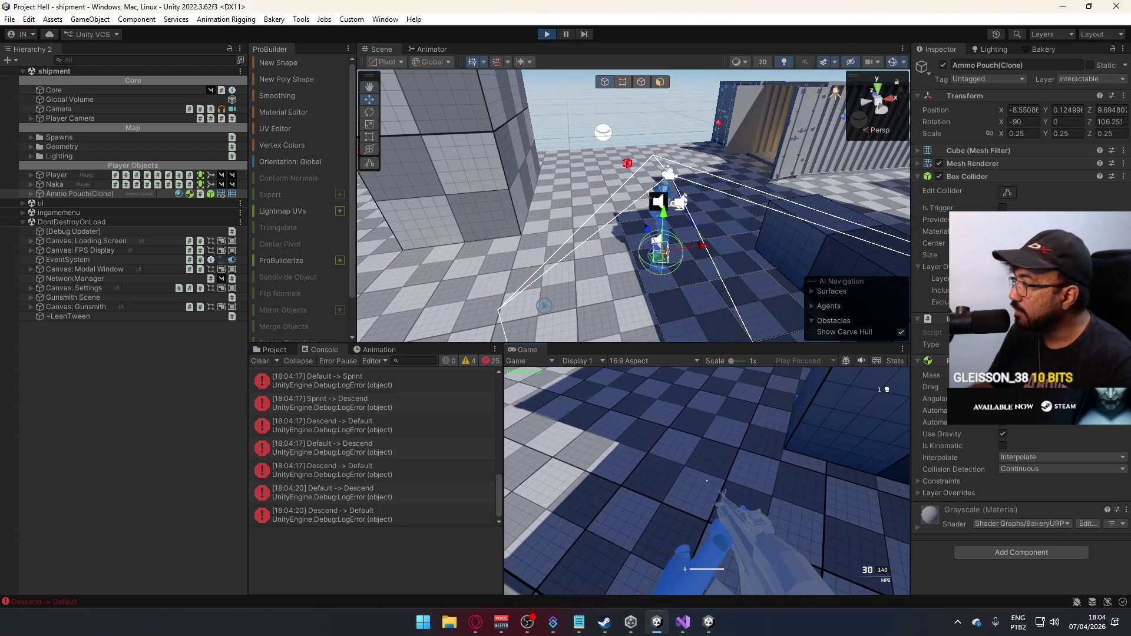
# Inspect the pouch's Relay child, stop the match, and show the Project files.
pyautogui.press('super')
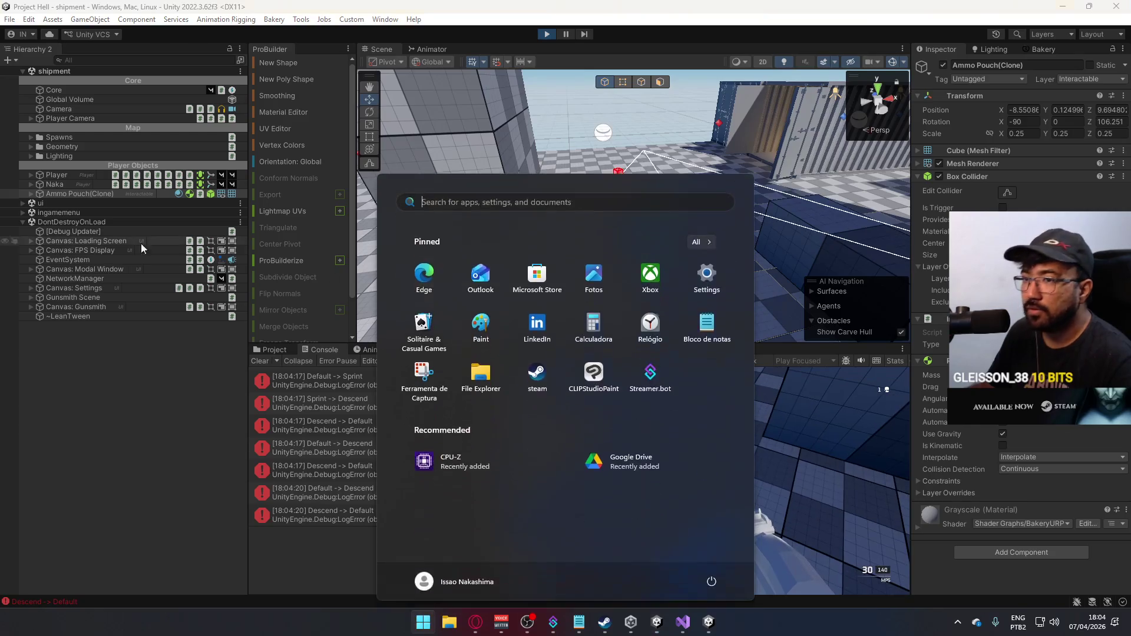
pyautogui.click(30, 192)
pyautogui.click(88, 201)
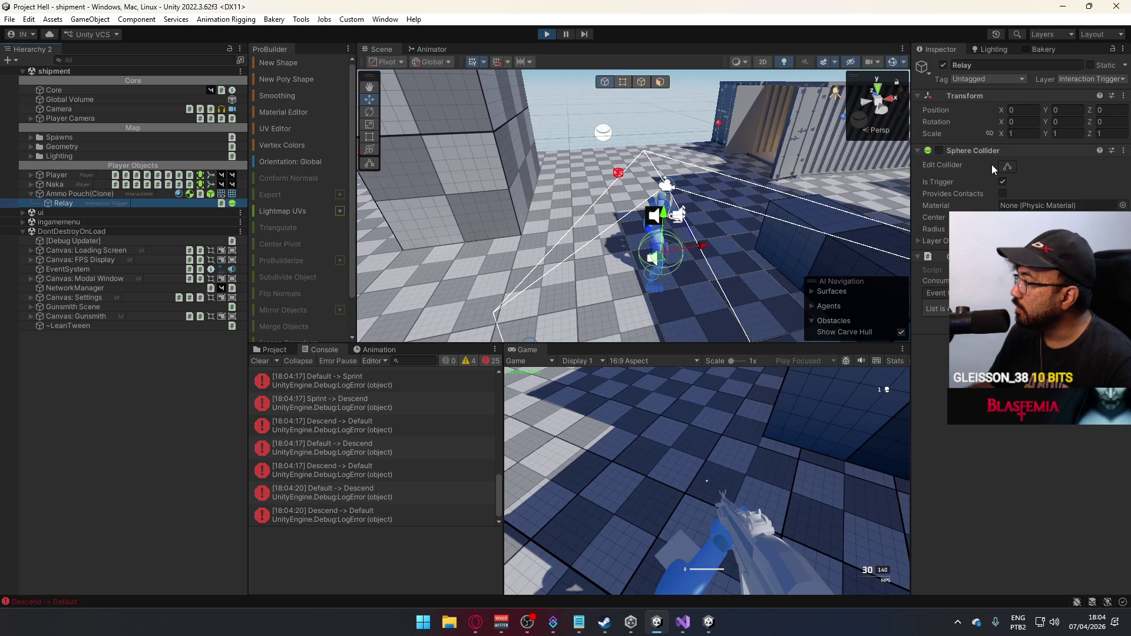
pyautogui.click(546, 33)
pyautogui.click(274, 350)
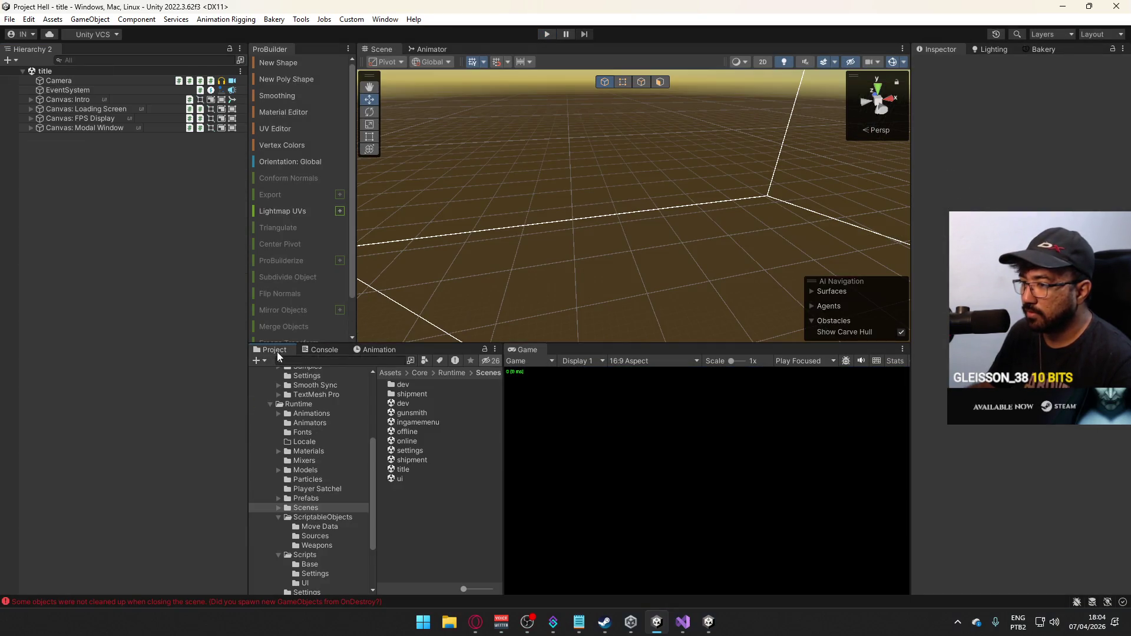
# Open the Ammo Pouch prefab from the Prefabs folder for editing.
pyautogui.click(325, 500)
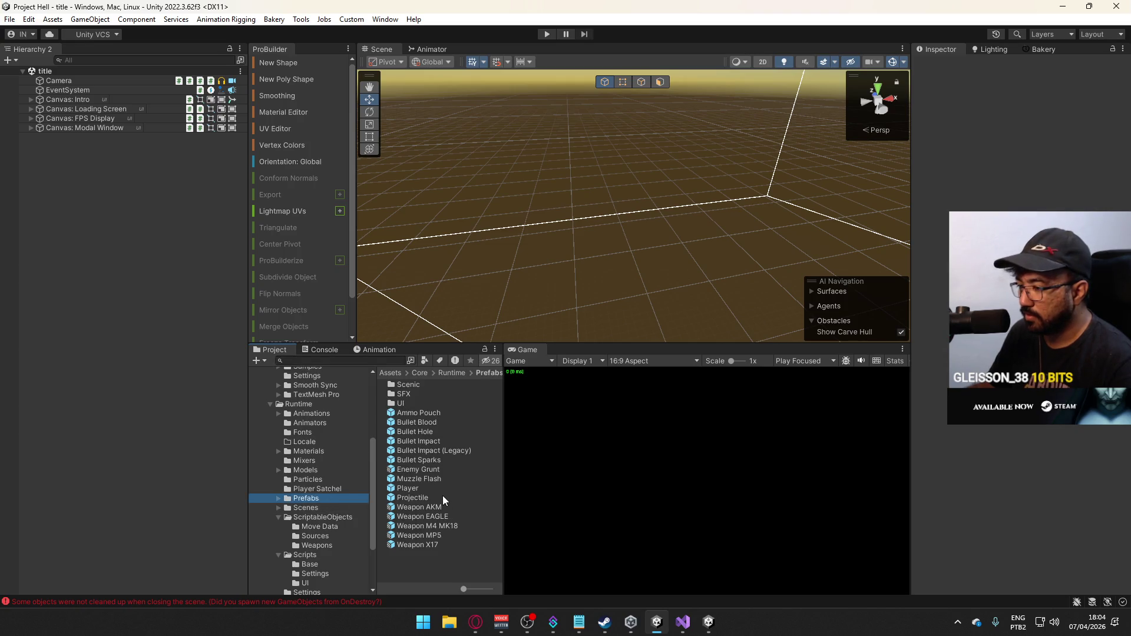
pyautogui.doubleClick(409, 489)
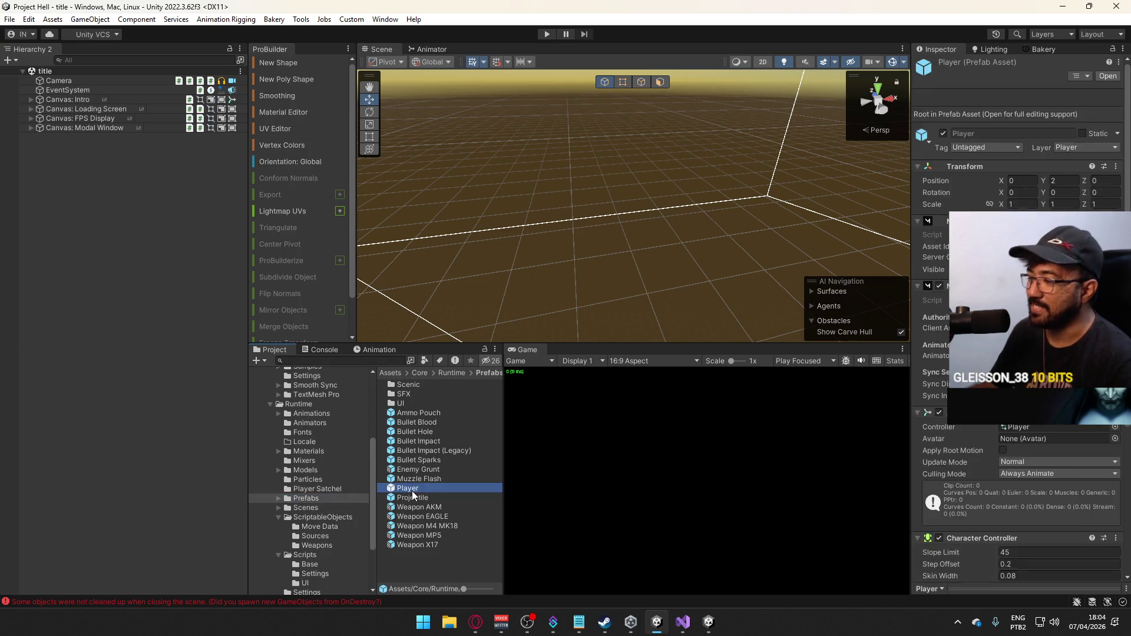
pyautogui.doubleClick(426, 412)
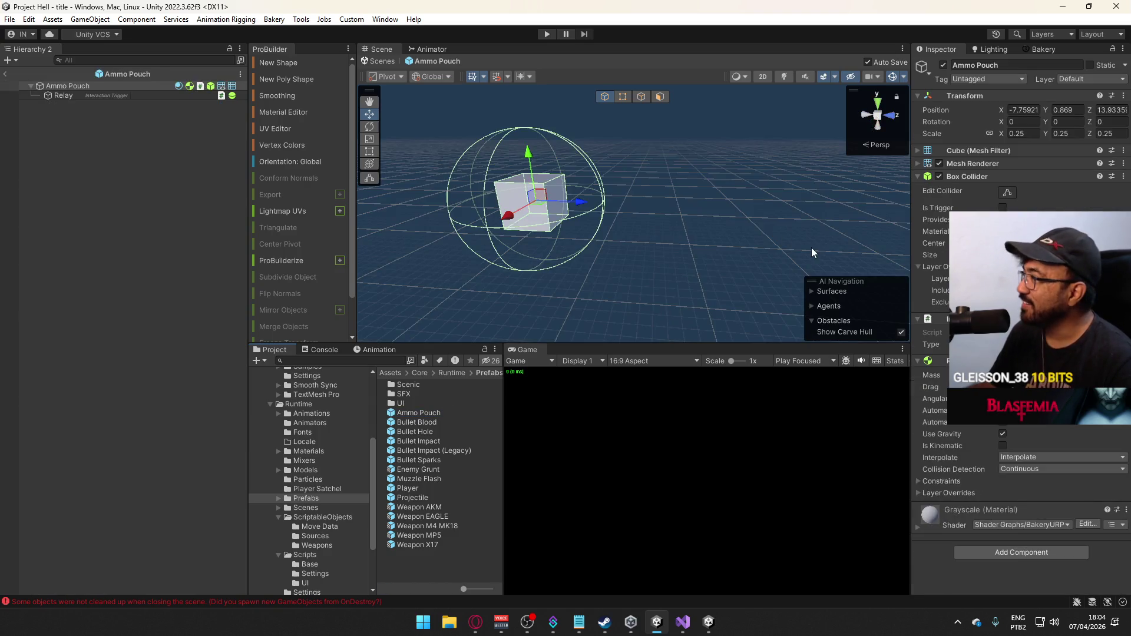
# Try the Interactable layer on the prefab but cancel, leaving it Default, and select Relay.
pyautogui.click(1067, 81)
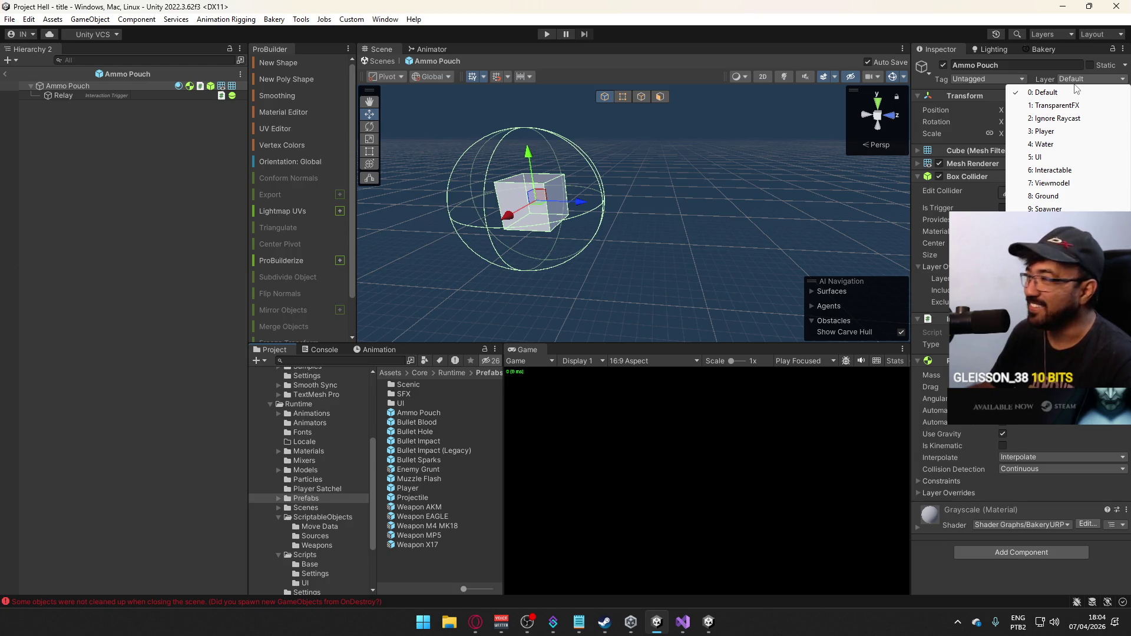
pyautogui.click(1080, 172)
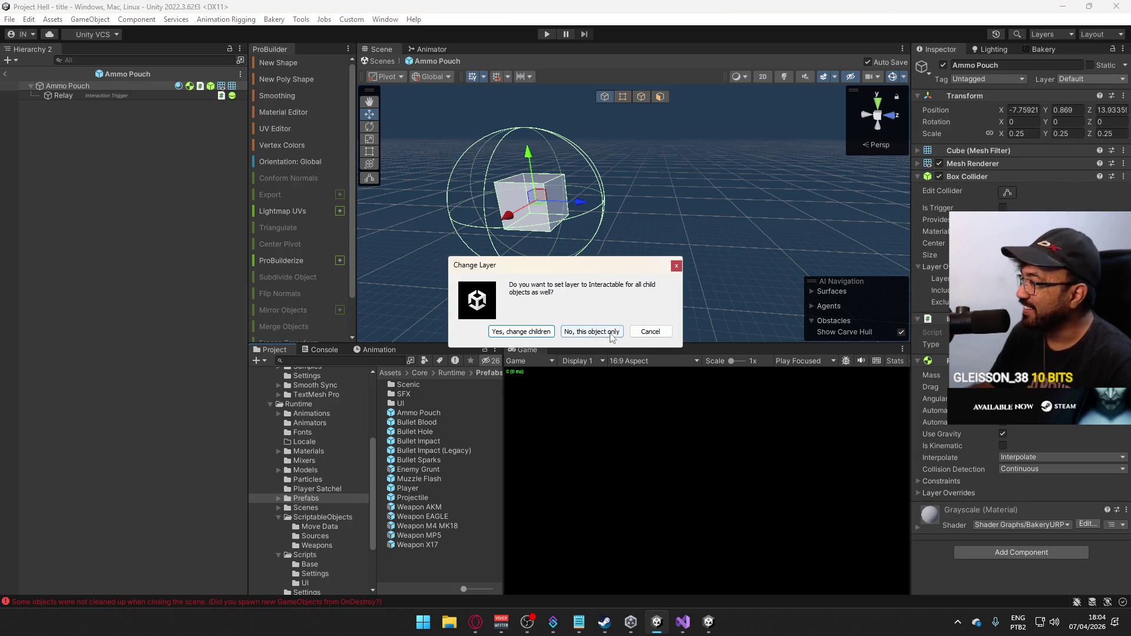
pyautogui.click(649, 331)
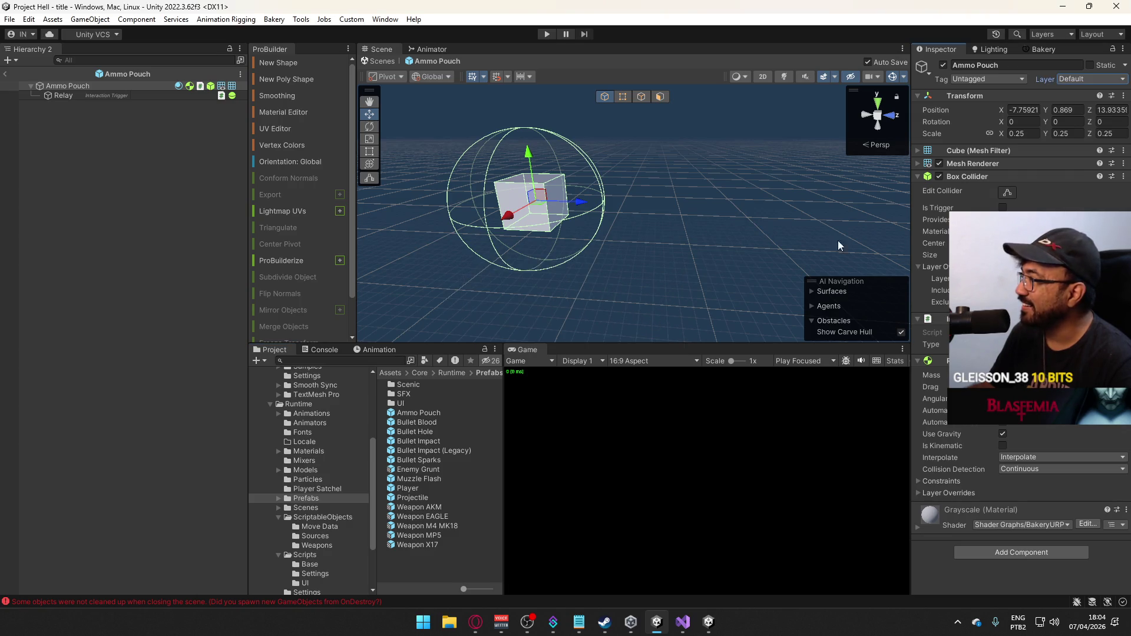
pyautogui.click(1070, 80)
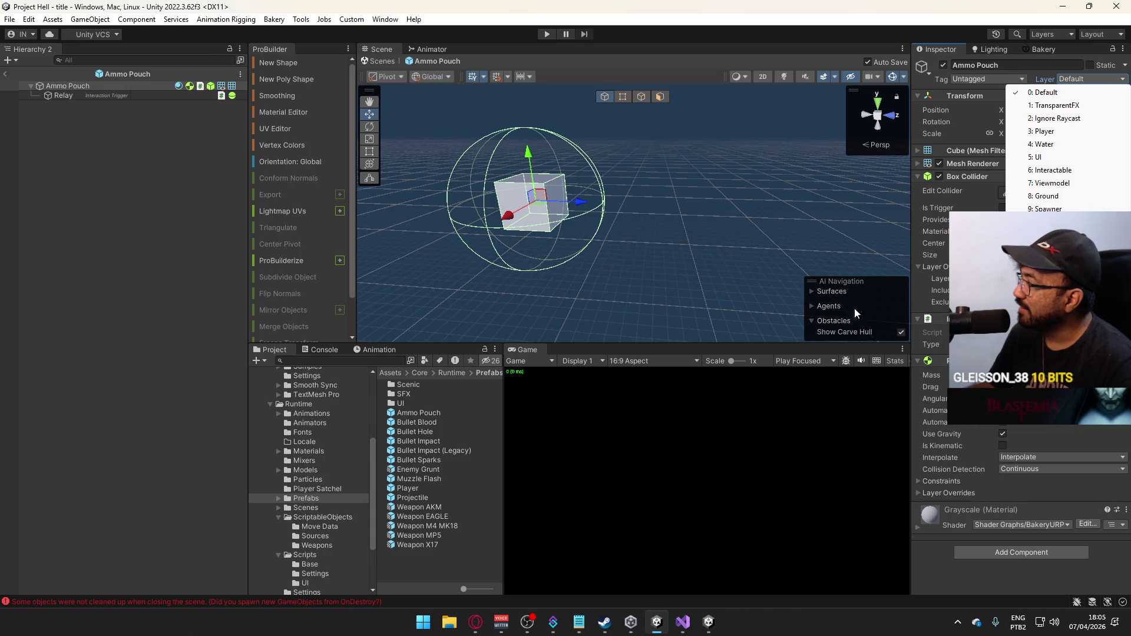
pyautogui.click(86, 97)
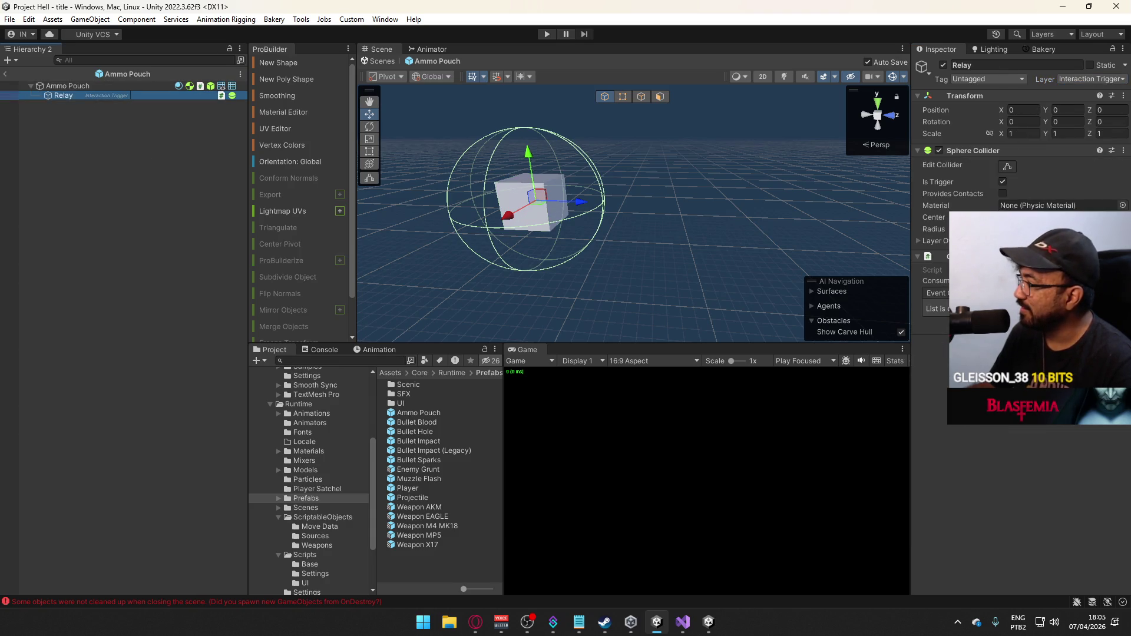
# Add a Relay event entry calling Interaction > Trigger with the dynamic Transform.
pyautogui.click(1099, 321)
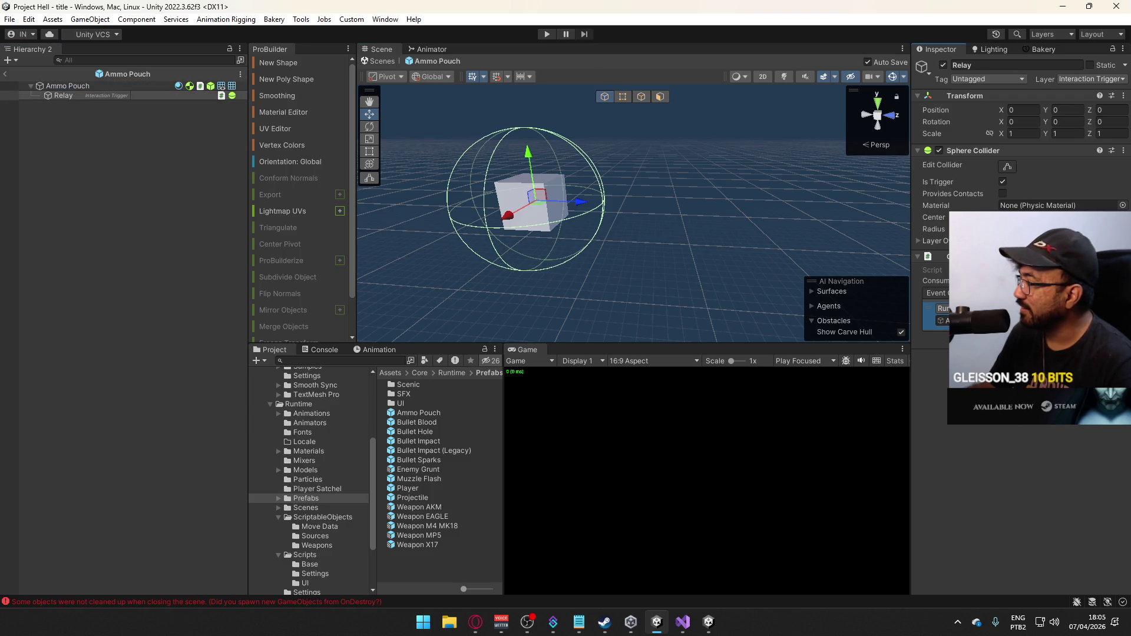
pyautogui.click(1025, 308)
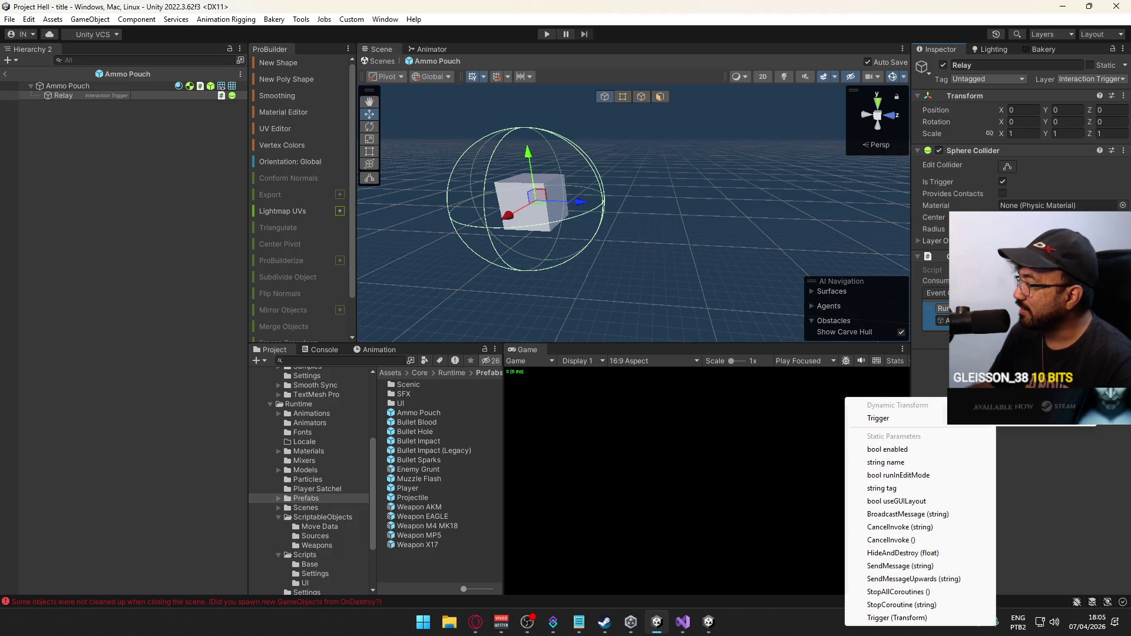
pyautogui.click(920, 419)
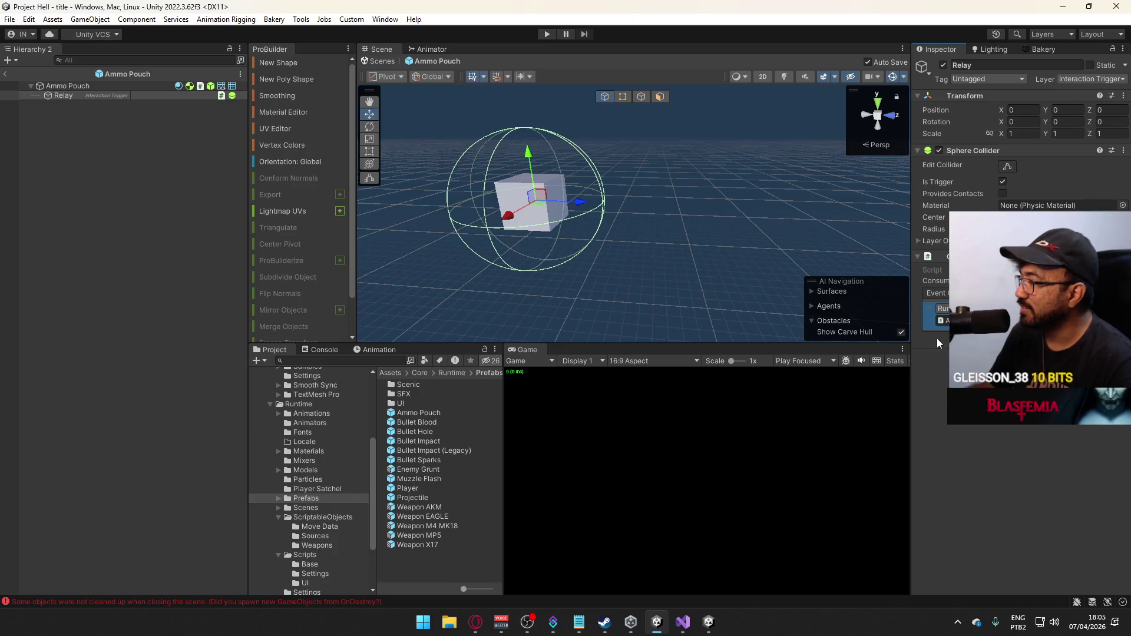
# Review the Ammo Pouch's Interaction script in Visual Studio, then return to the Relay child.
pyautogui.click(101, 83)
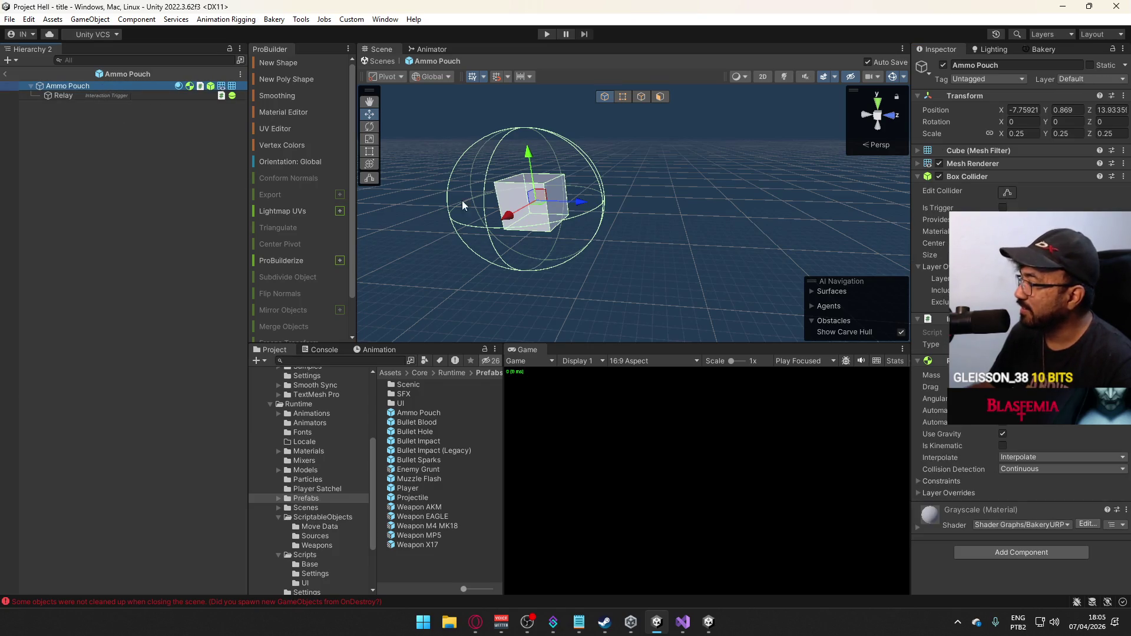
pyautogui.doubleClick(1016, 331)
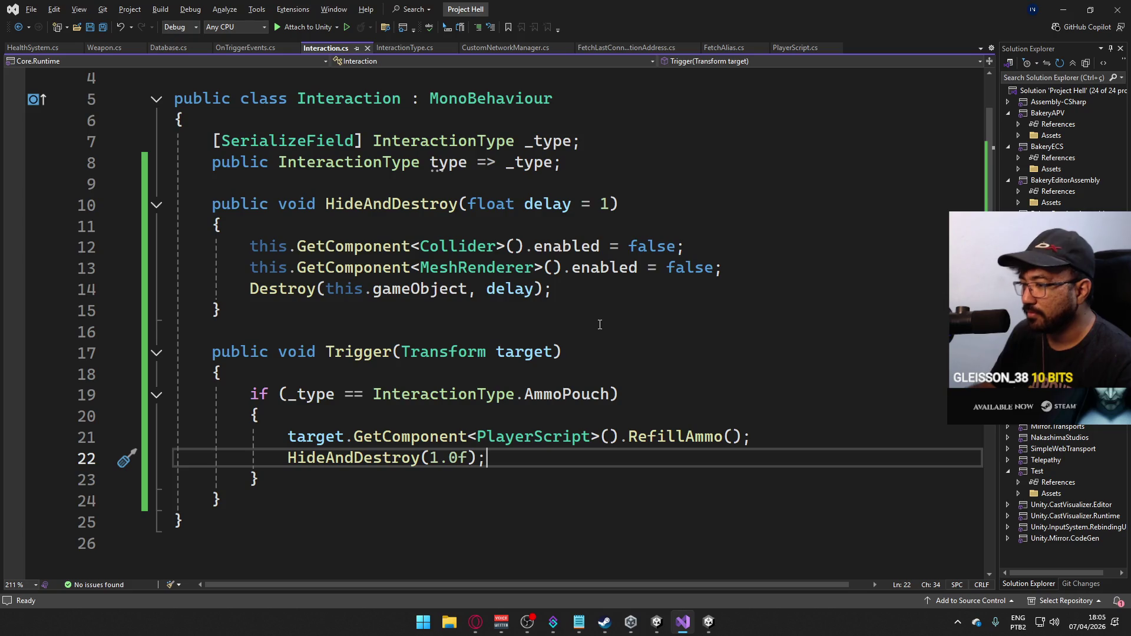
pyautogui.hotkey('alt', 'Tab')
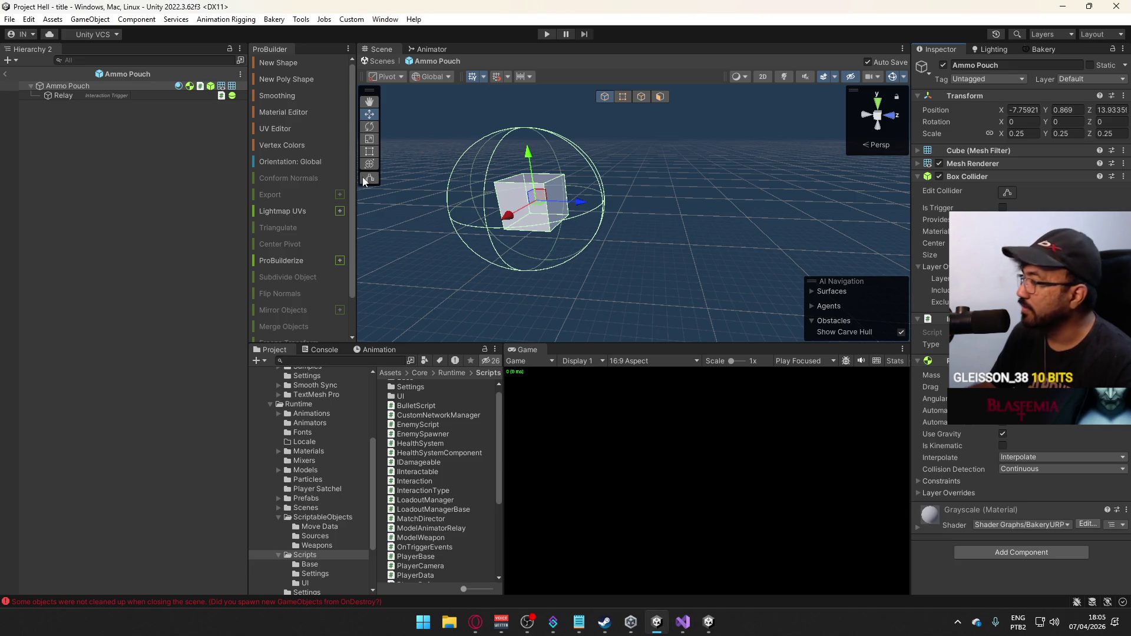
pyautogui.click(102, 95)
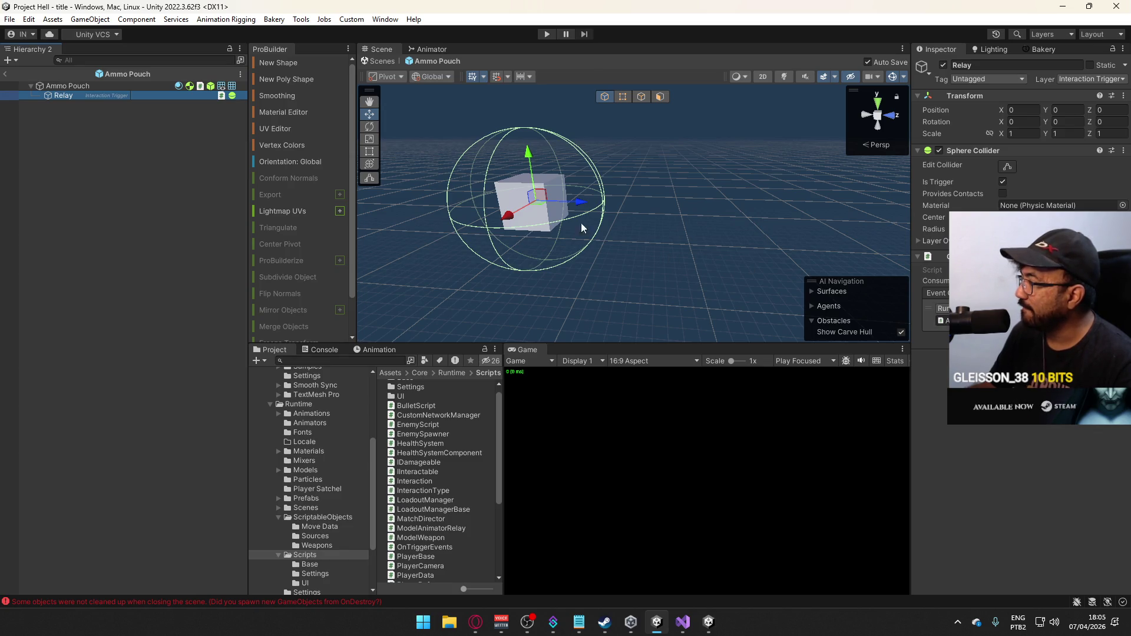
# From Ammo Pouch's Layer dropdown choose Add Layer... to reach Tags & Layers.
pyautogui.click(73, 87)
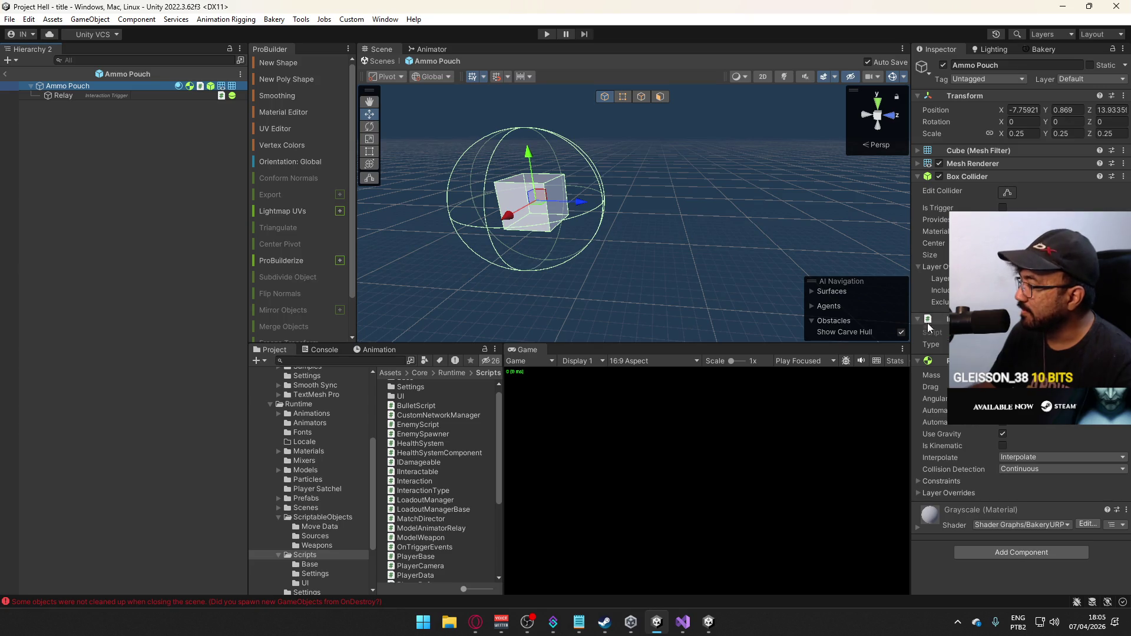
pyautogui.click(1066, 81)
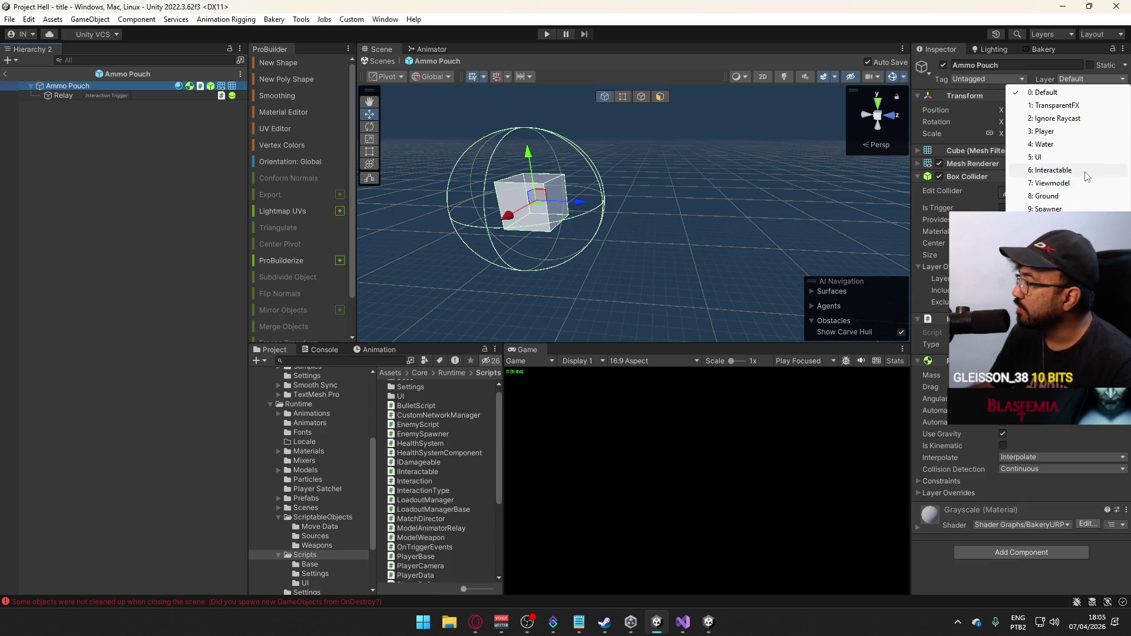
pyautogui.click(1052, 247)
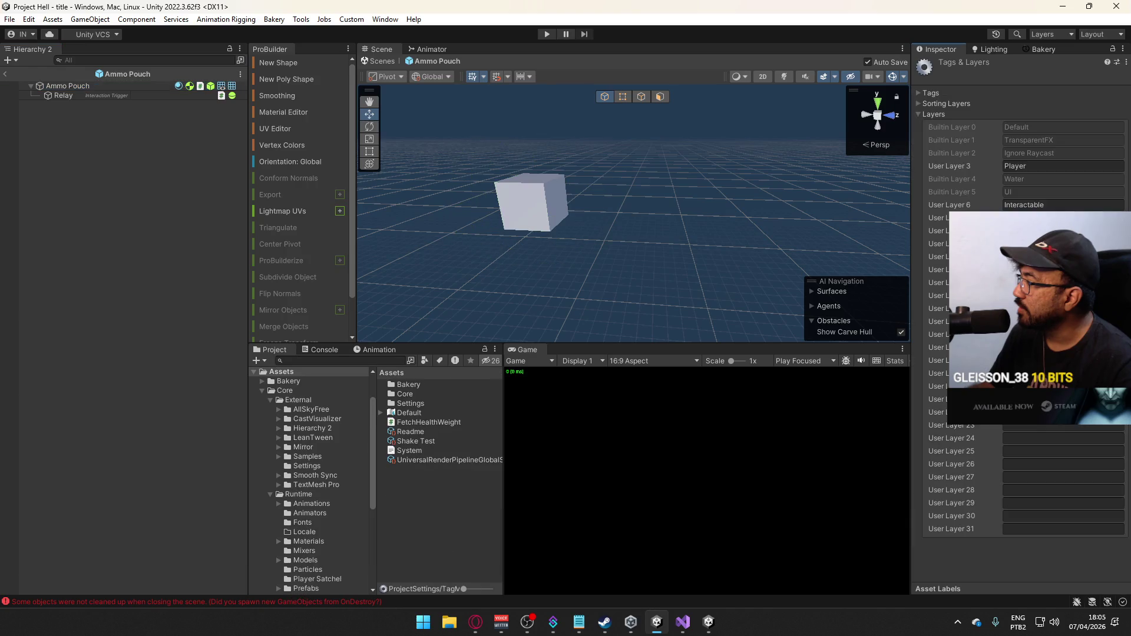
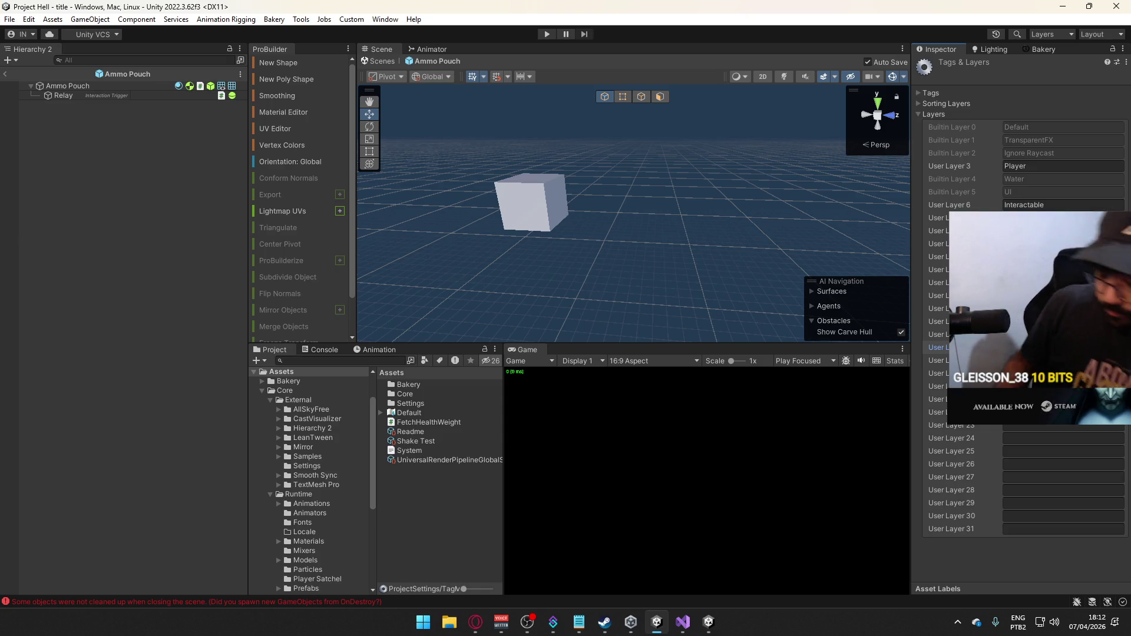
# View the RTX 3060 Ti's system information via NVIDIA Control Panel Help, then close the panel.
pyautogui.press('super')
pyautogui.write('control panel')
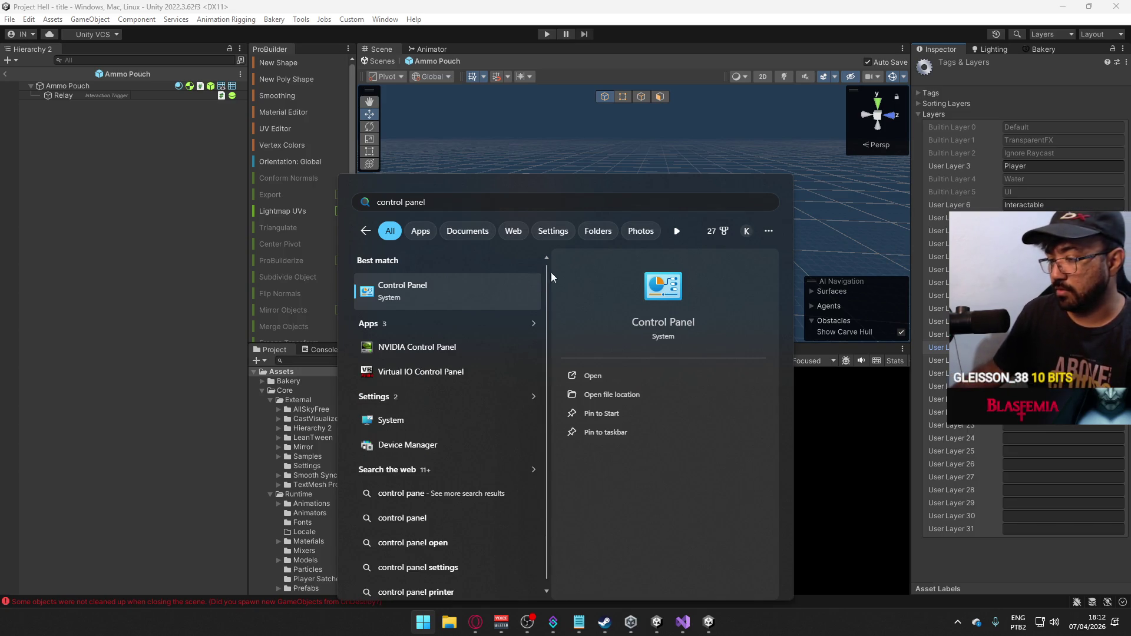
pyautogui.click(465, 345)
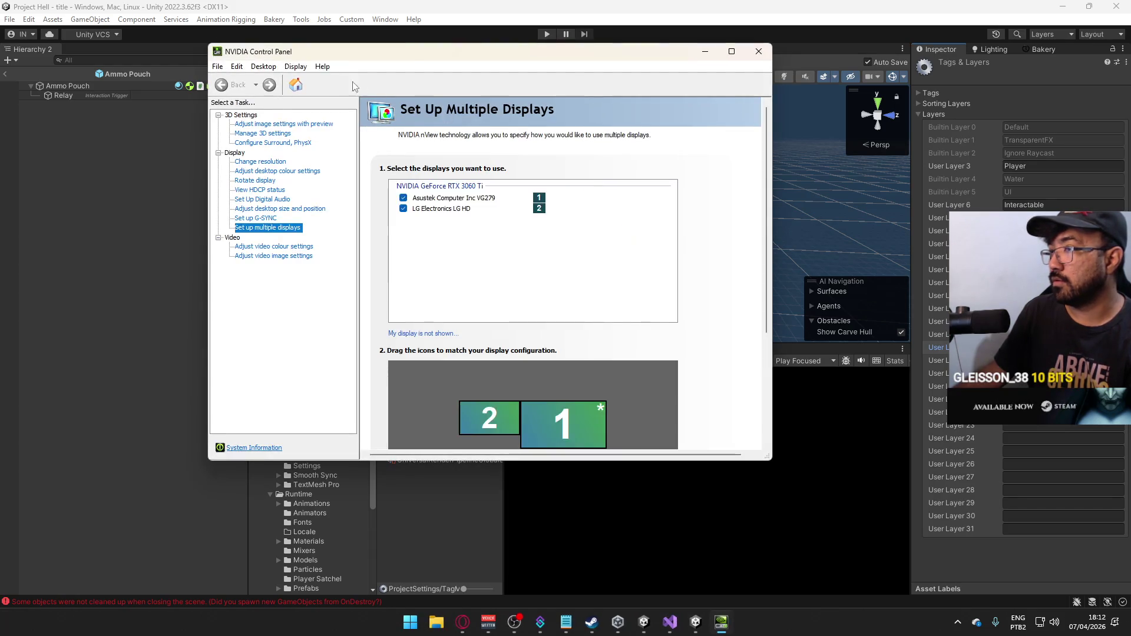
pyautogui.click(323, 69)
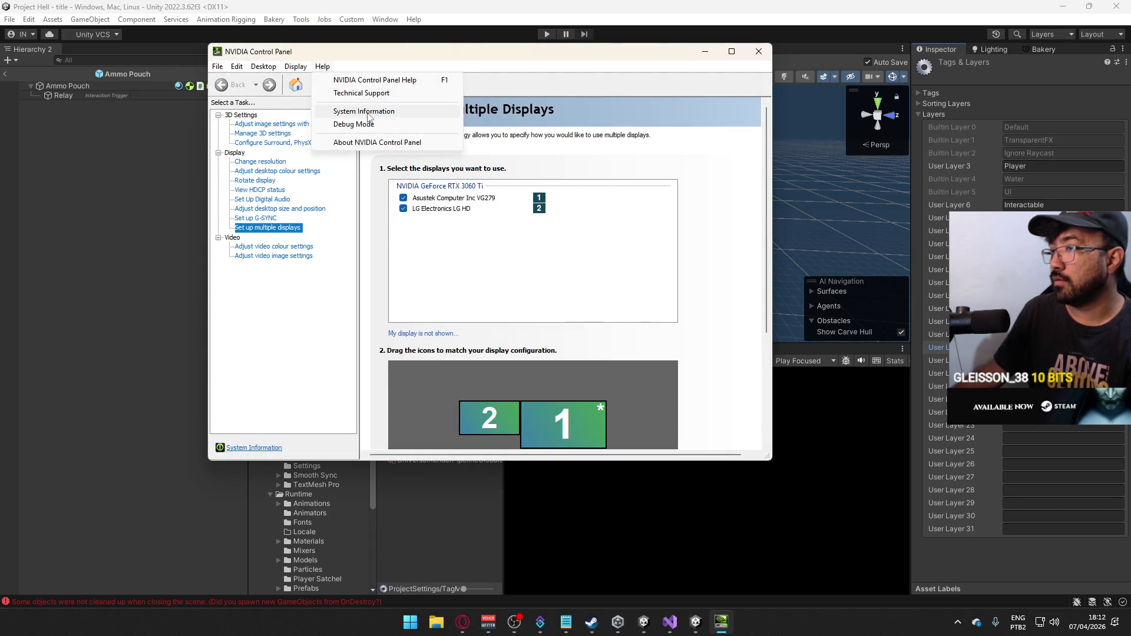
pyautogui.click(368, 113)
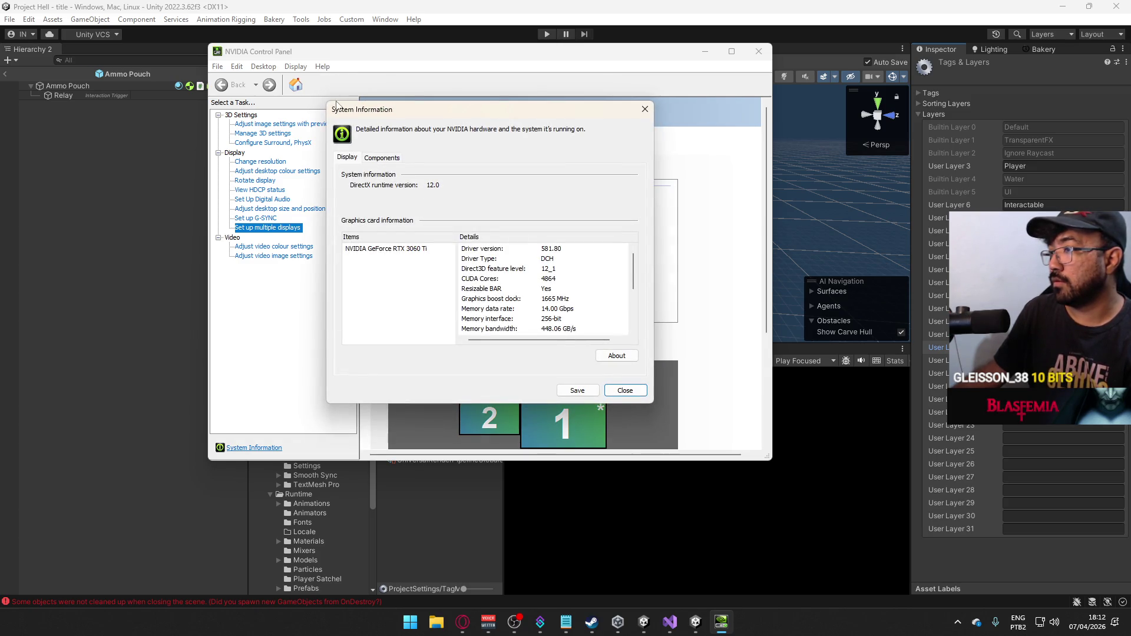
pyautogui.click(644, 109)
pyautogui.click(759, 50)
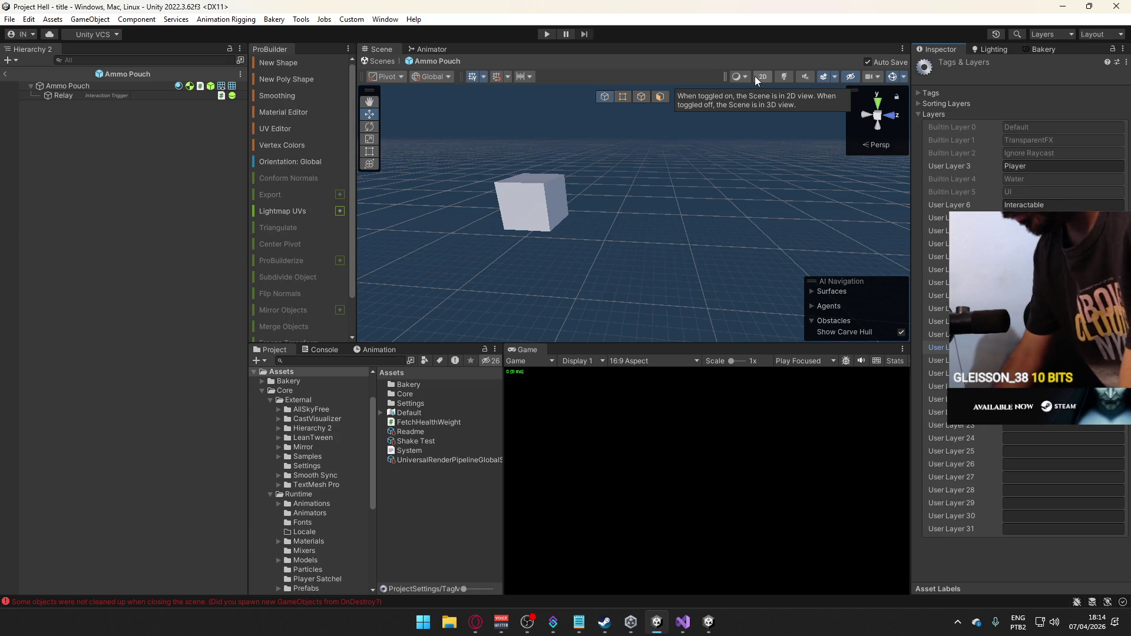
pyautogui.press('super')
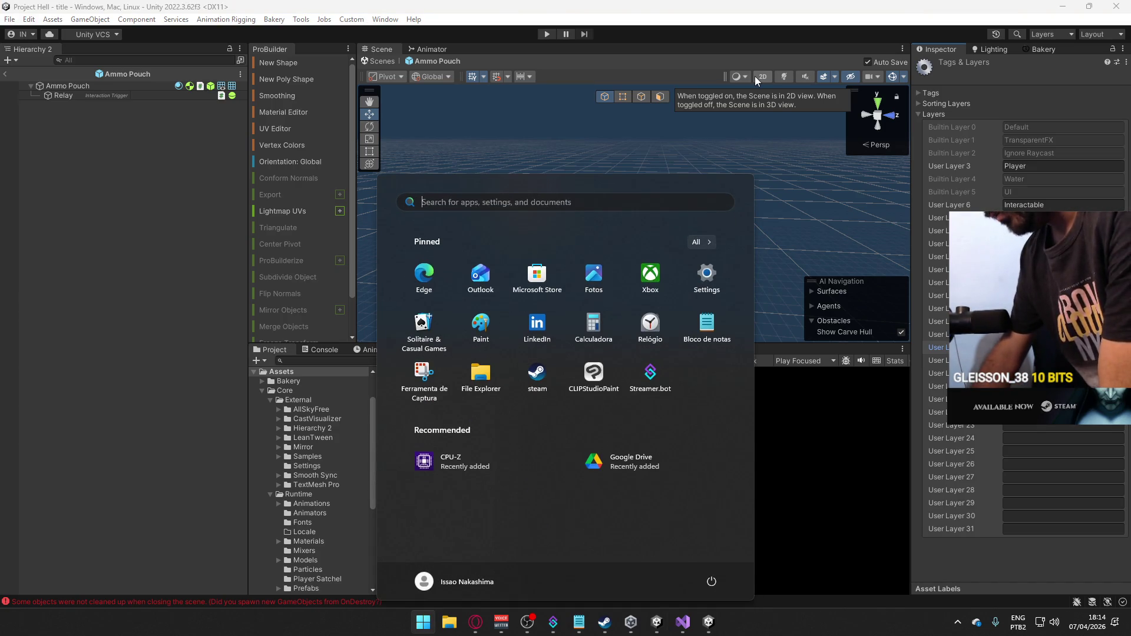
pyautogui.press('super')
pyautogui.press('super+r')
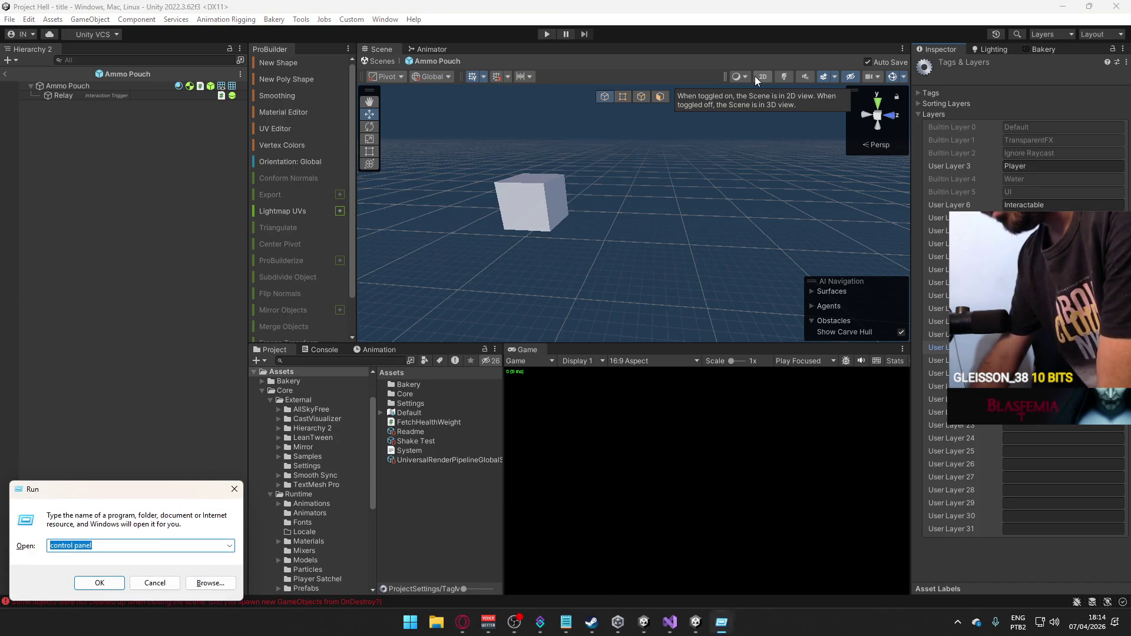
pyautogui.press('Return')
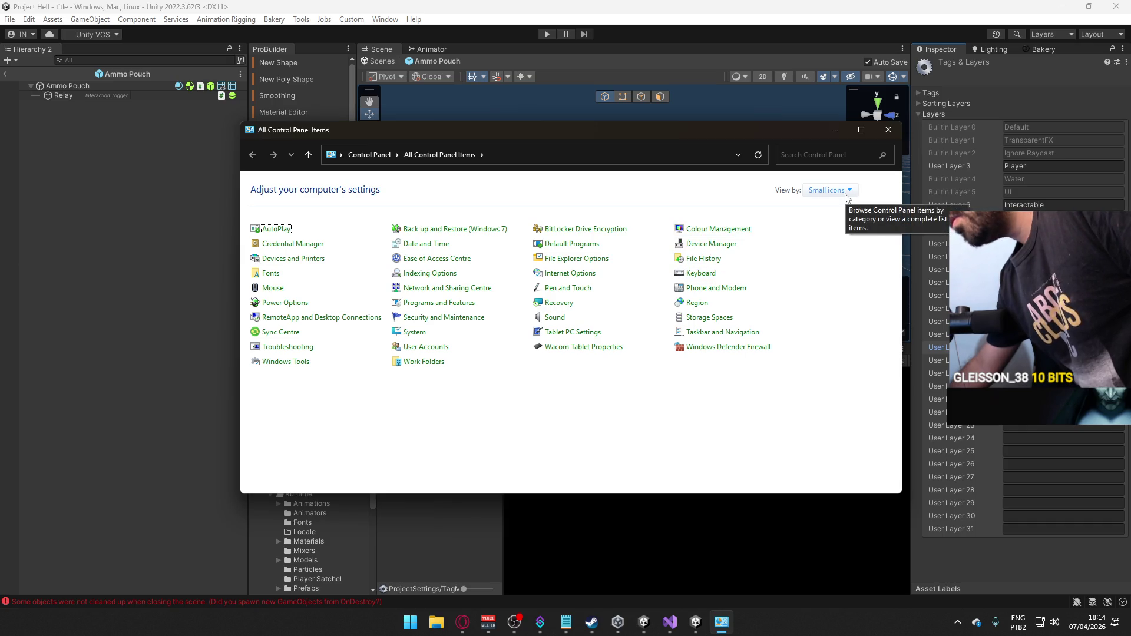
pyautogui.click(888, 130)
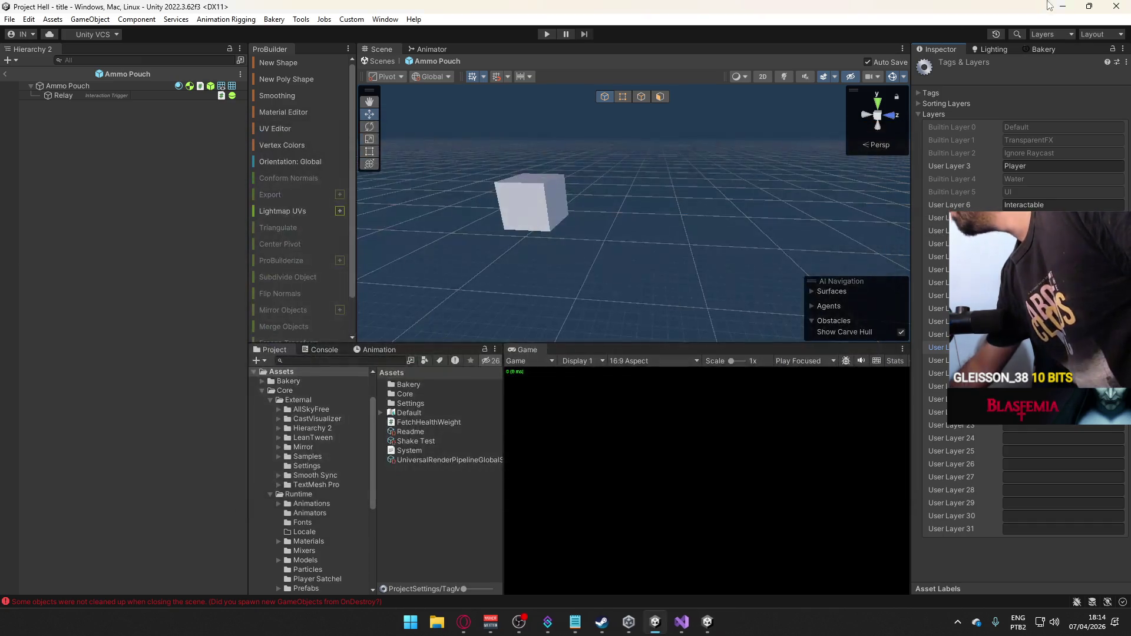
# Minimize Unity and bring the NVIDIA System Information dialog over the game's main menu.
pyautogui.click(1063, 7)
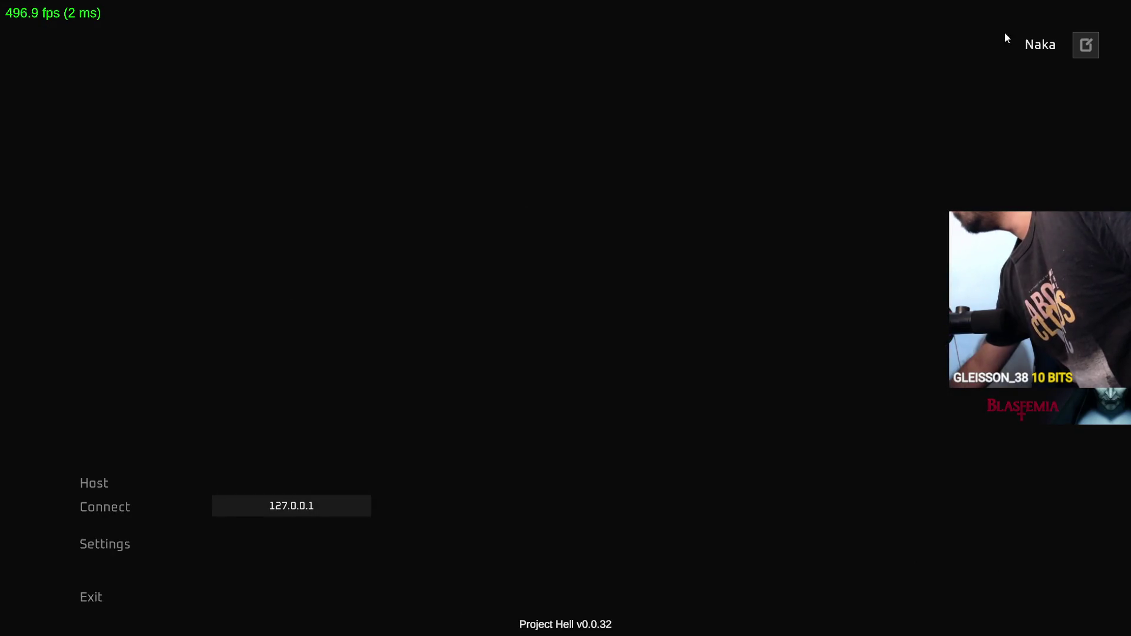
pyautogui.hotkey('alt', 'Tab')
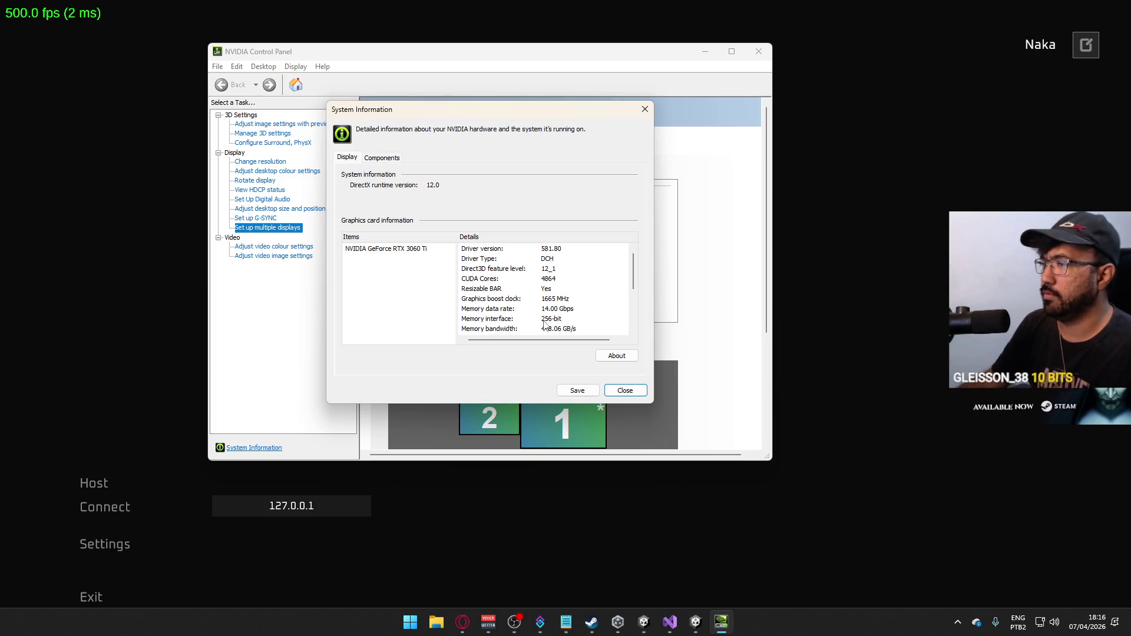
# Close the NVIDIA panels and shuffle between the browser, game and Unity windows.
pyautogui.click(628, 392)
pyautogui.click(758, 51)
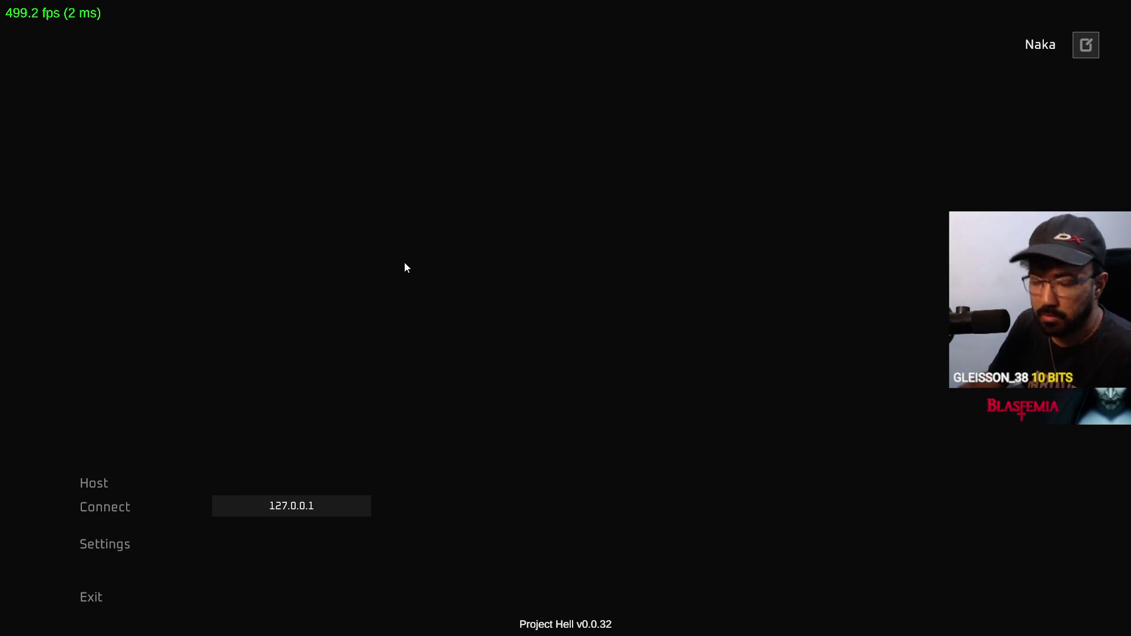
pyautogui.press('super')
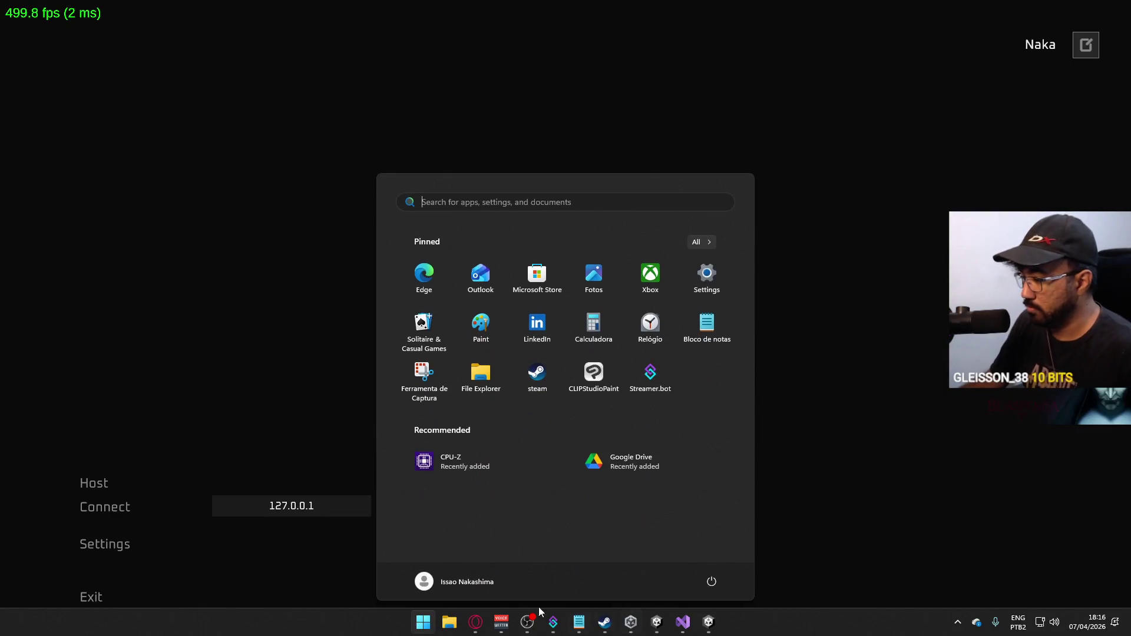
pyautogui.click(477, 622)
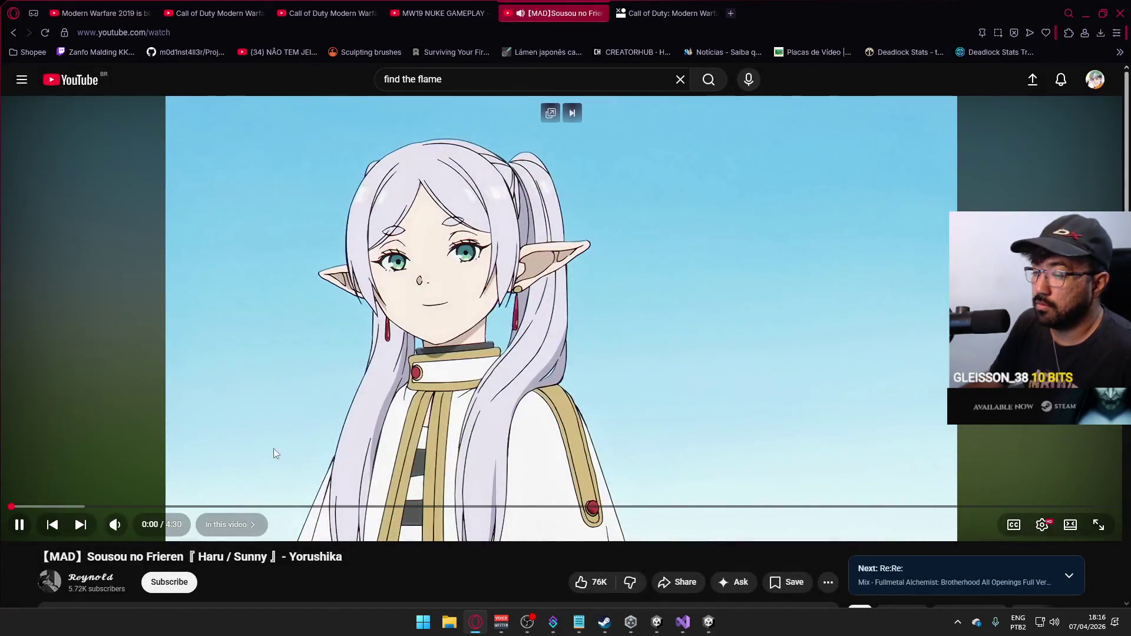
pyautogui.click(663, 618)
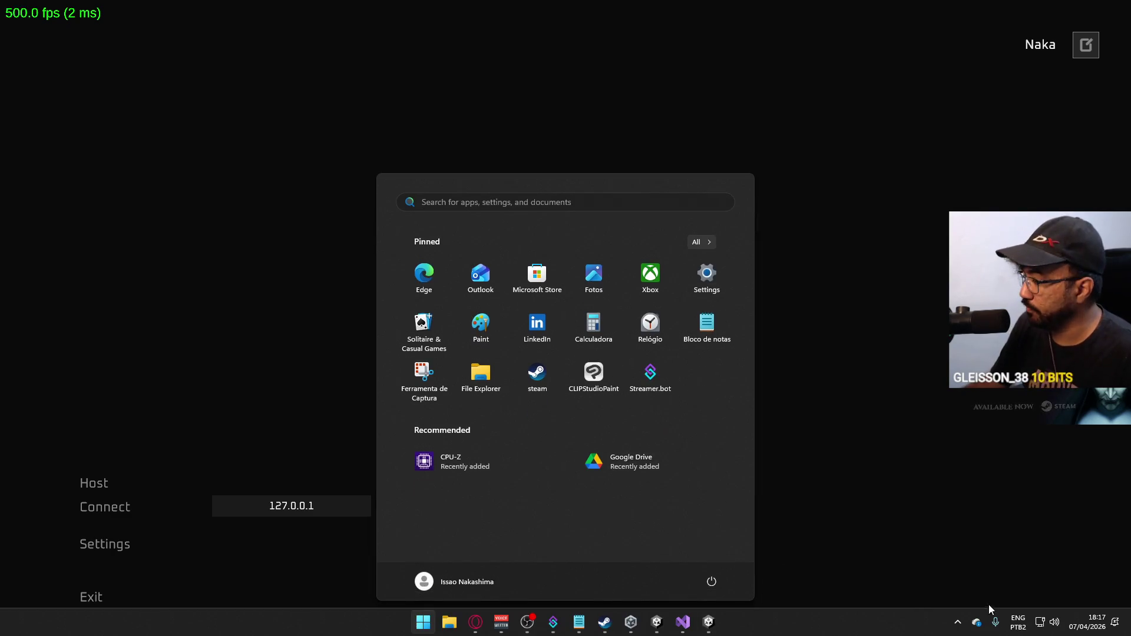
pyautogui.click(957, 621)
pyautogui.press('super')
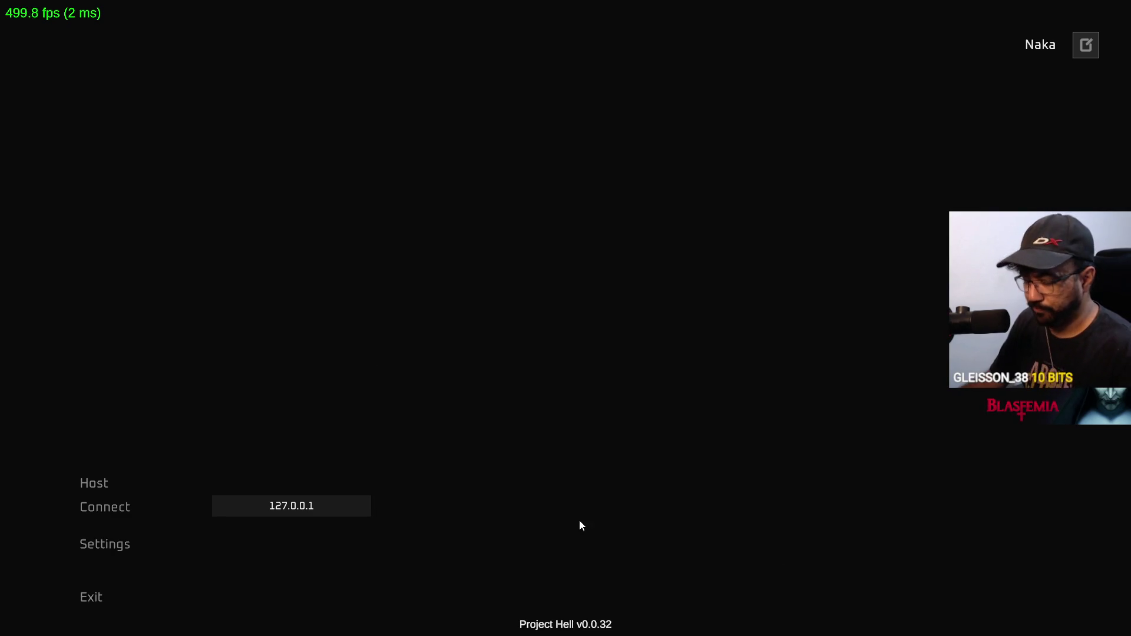
pyautogui.click(659, 621)
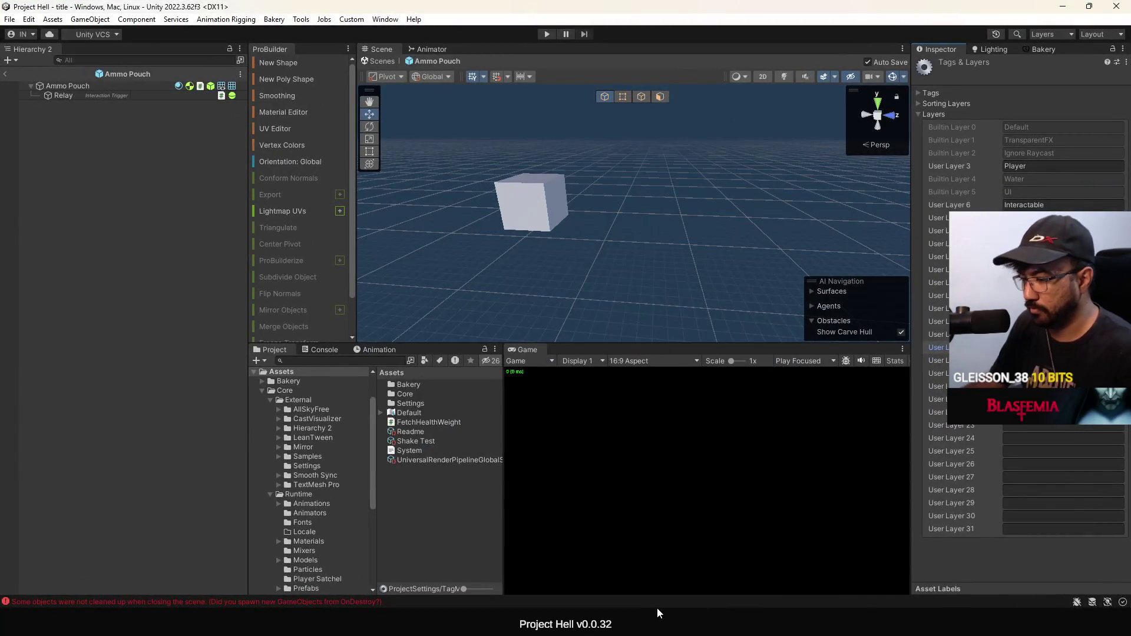
# Check Discord briefly, then quit the running game and confirm the exit.
pyautogui.press('super')
pyautogui.click(957, 621)
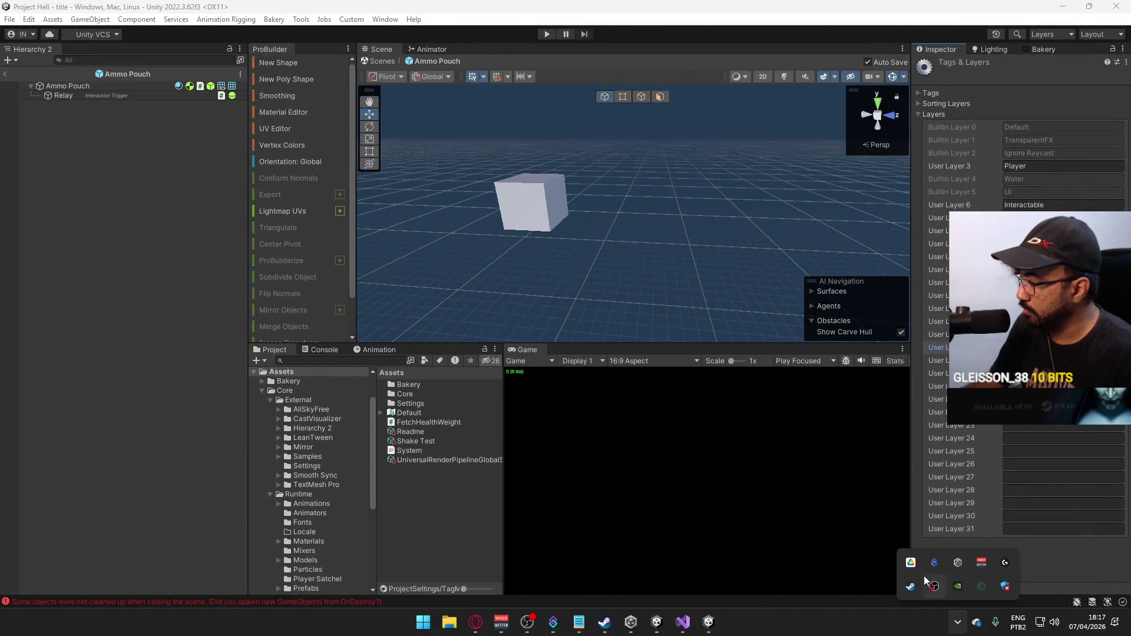
pyautogui.click(933, 562)
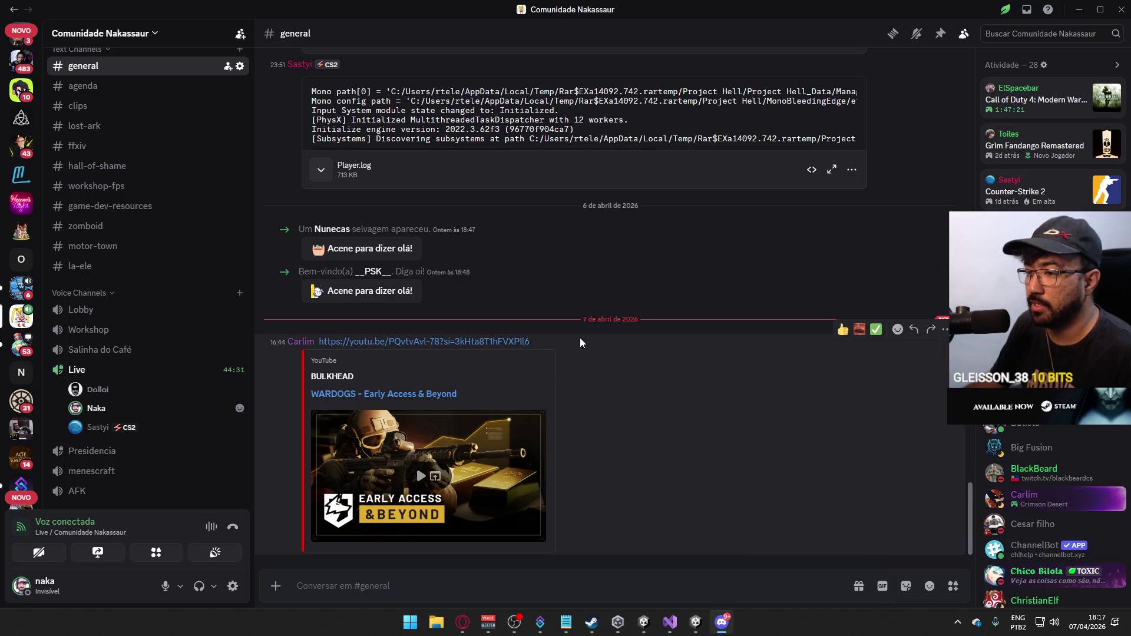
pyautogui.click(1121, 9)
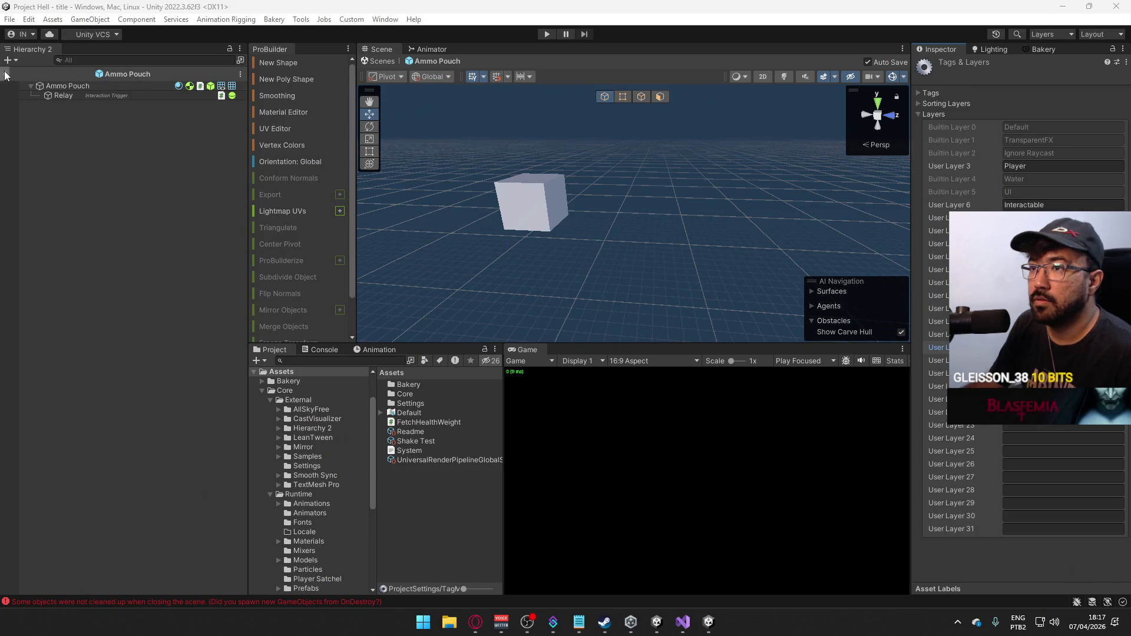
pyautogui.moveTo(67, 86)
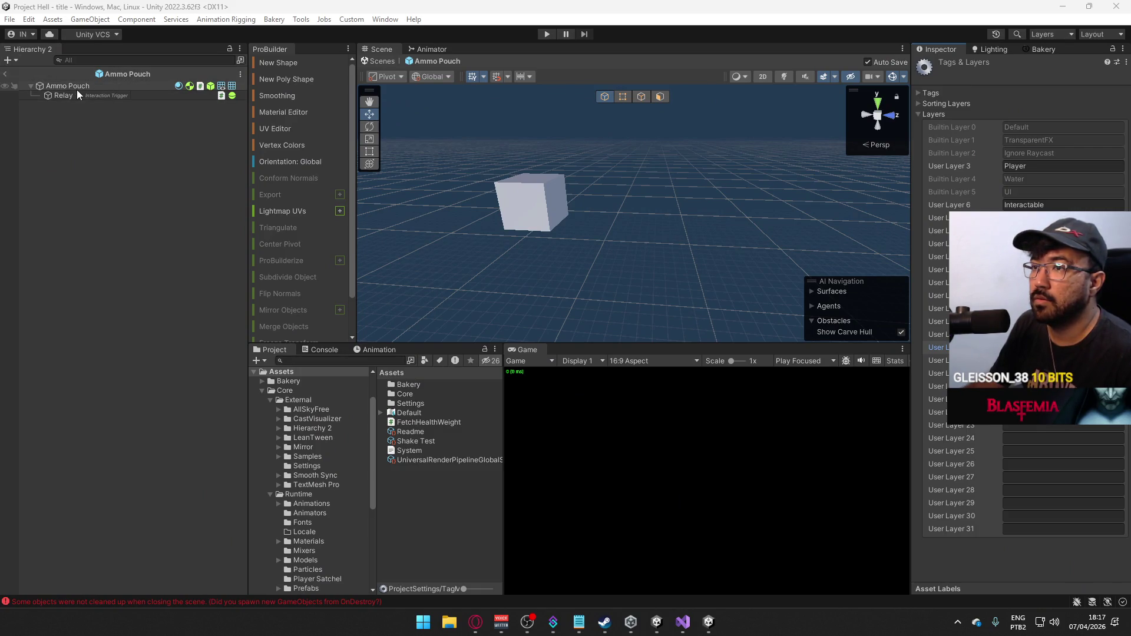
pyautogui.hotkey('ctrl', 'p')
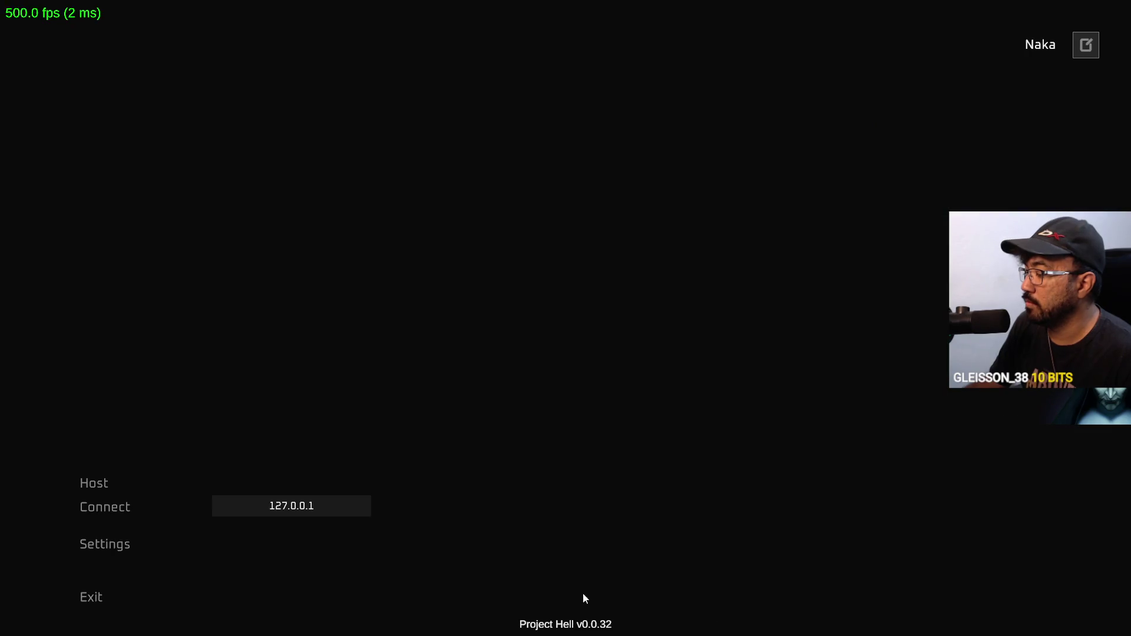
pyautogui.click(103, 597)
pyautogui.click(632, 378)
# Put Ammo Pouch on the Dont Know layer and bring up Project Settings > Physics.
pyautogui.click(116, 84)
pyautogui.click(1113, 78)
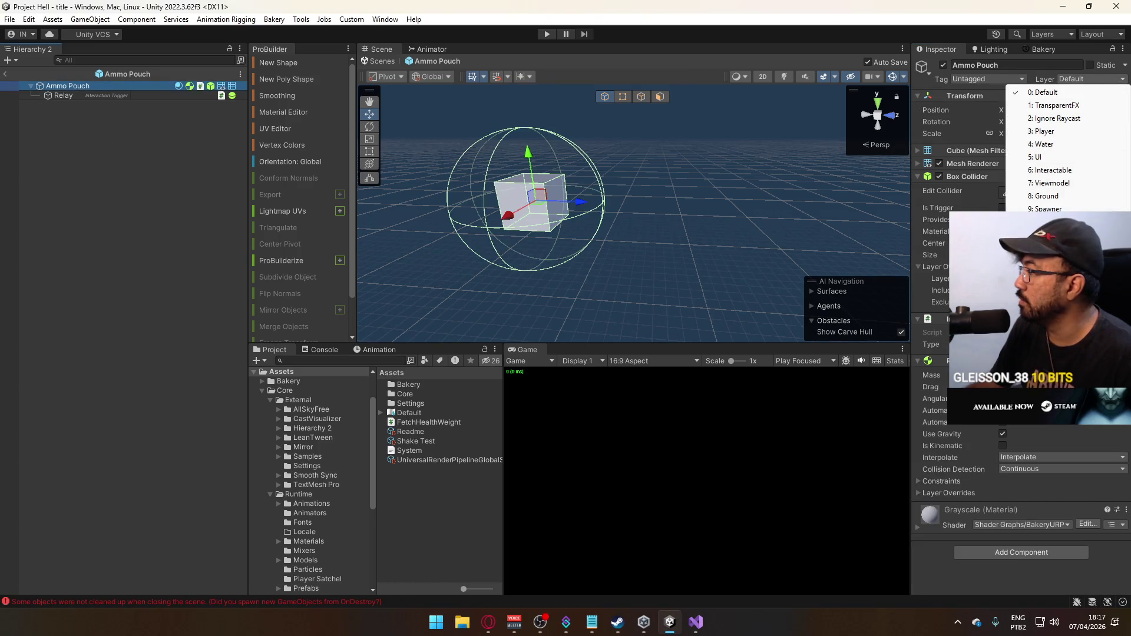
pyautogui.click(1052, 234)
pyautogui.click(587, 334)
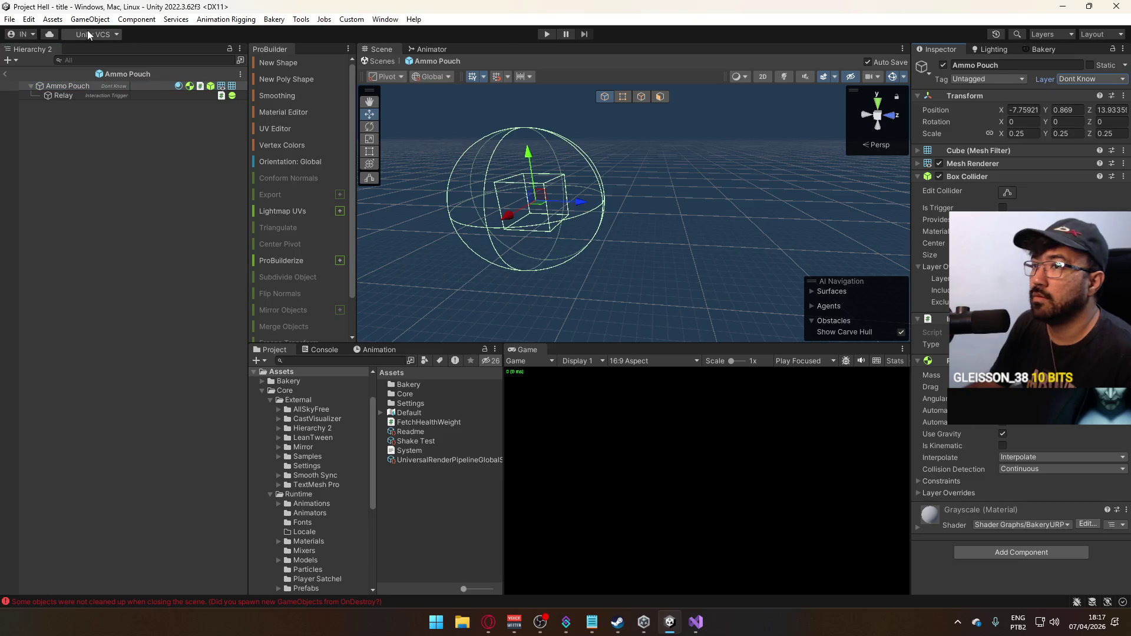
pyautogui.click(28, 18)
pyautogui.click(53, 417)
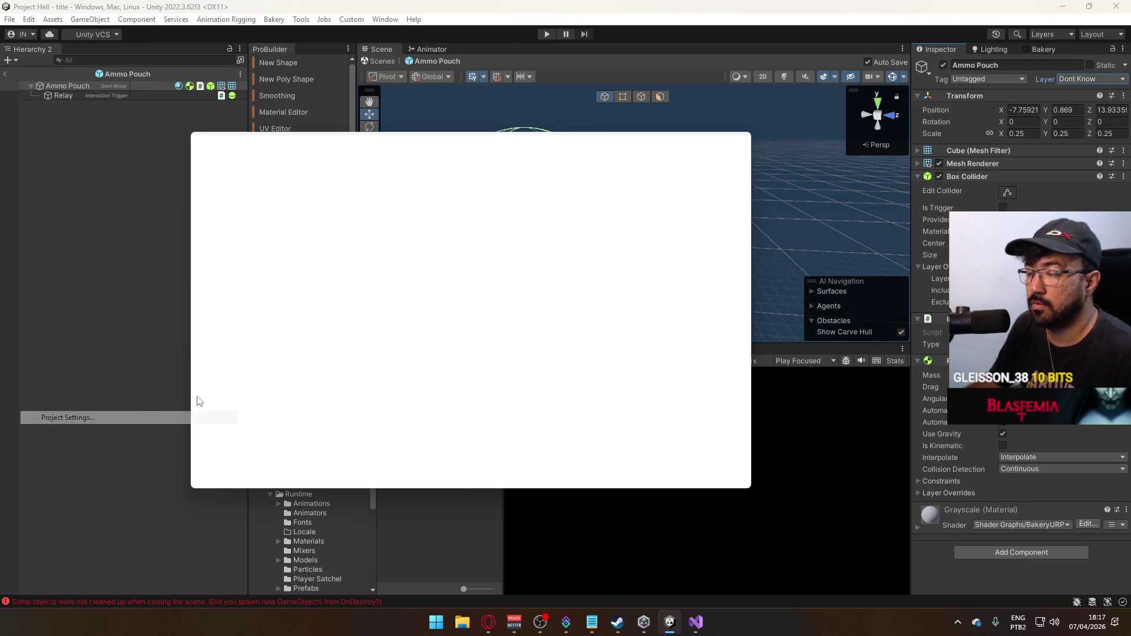
pyautogui.scroll(-5, 502, 307)
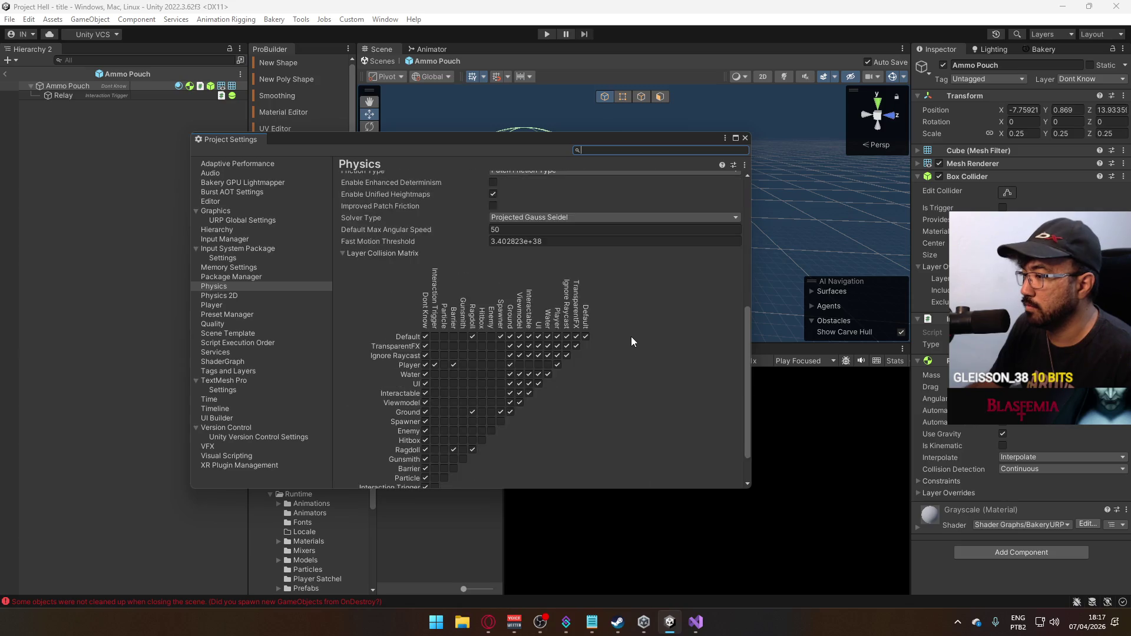
pyautogui.scroll(-3, 631, 337)
# Tick only Default, Ground and Dont Know in the Dont Know collision column, then close settings.
pyautogui.click(426, 290)
pyautogui.moveTo(425, 300); pyautogui.dragTo(429, 450)
pyautogui.click(425, 289)
pyautogui.click(425, 364)
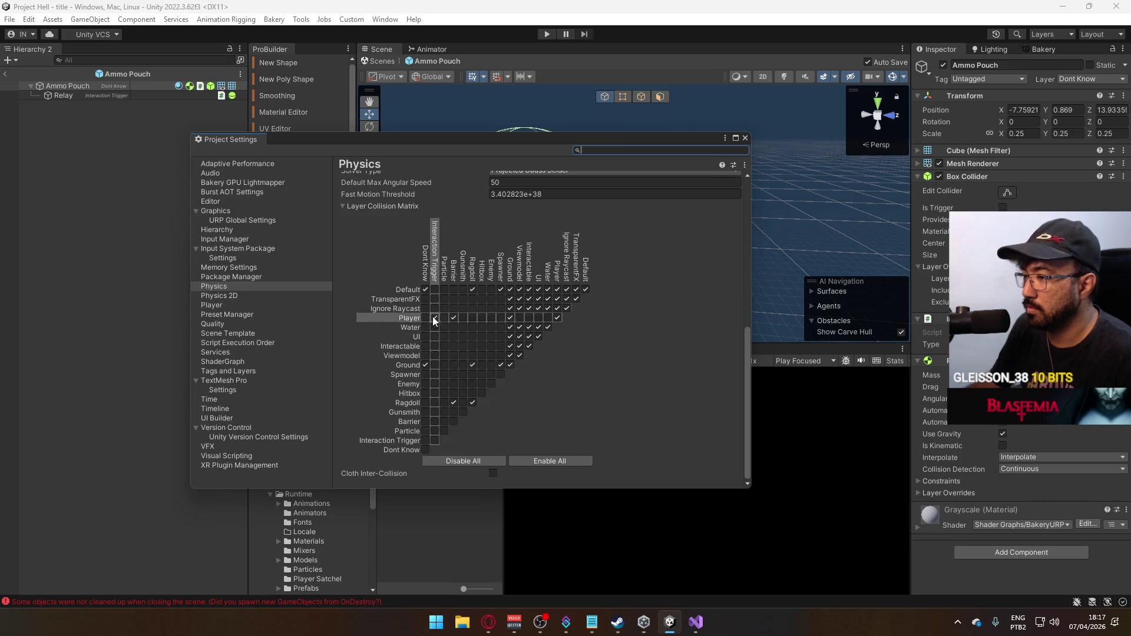
pyautogui.click(426, 449)
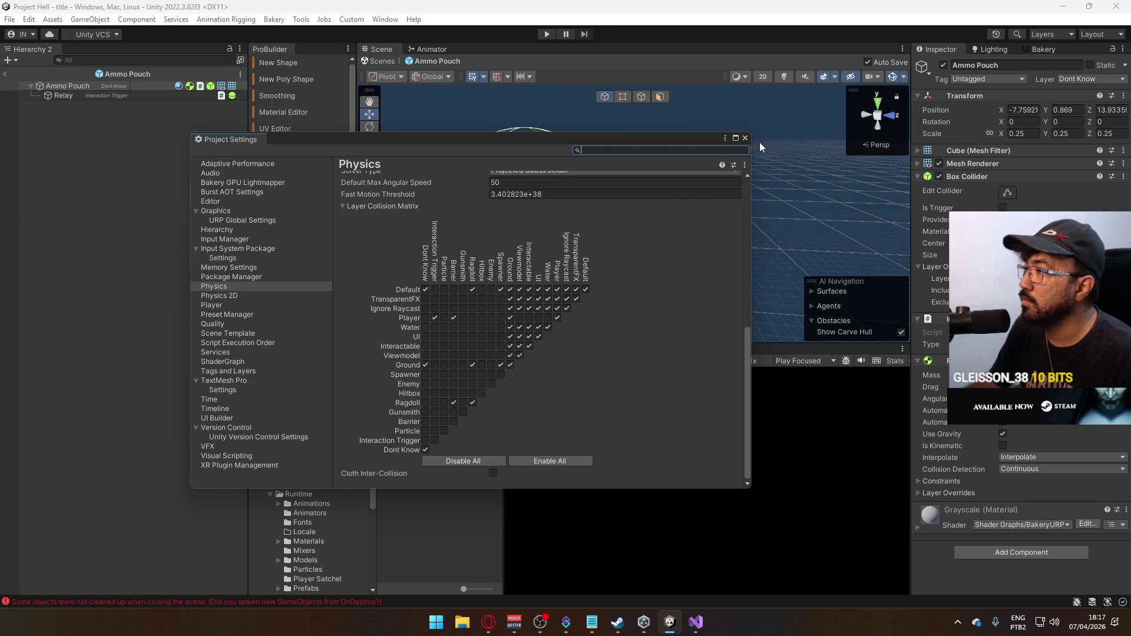
pyautogui.click(745, 138)
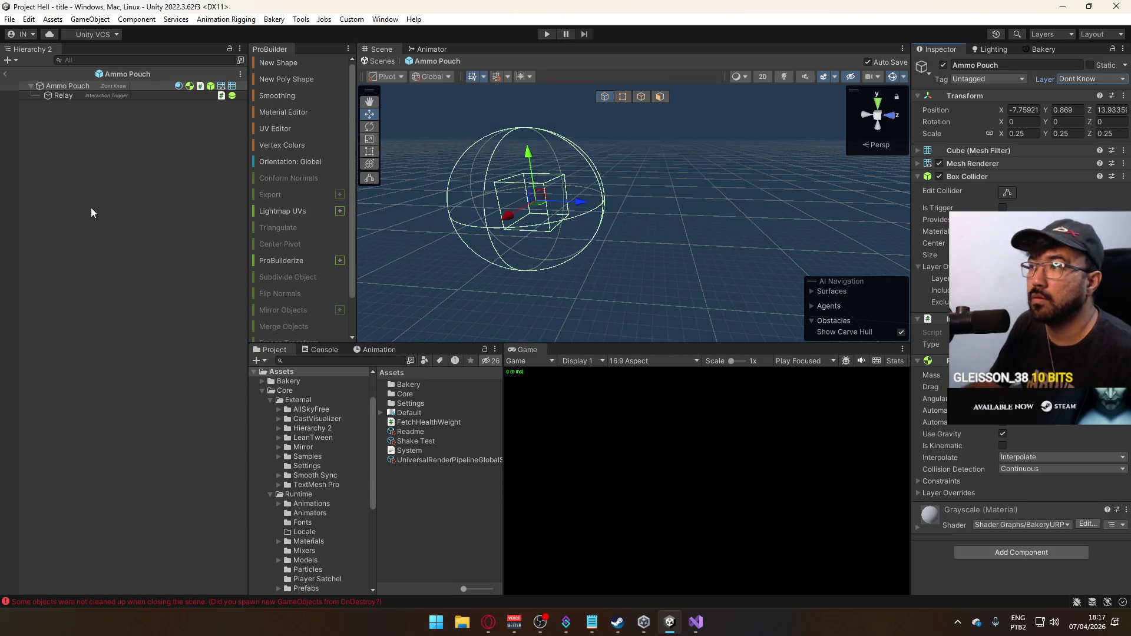
pyautogui.scroll(-4, 292, 479)
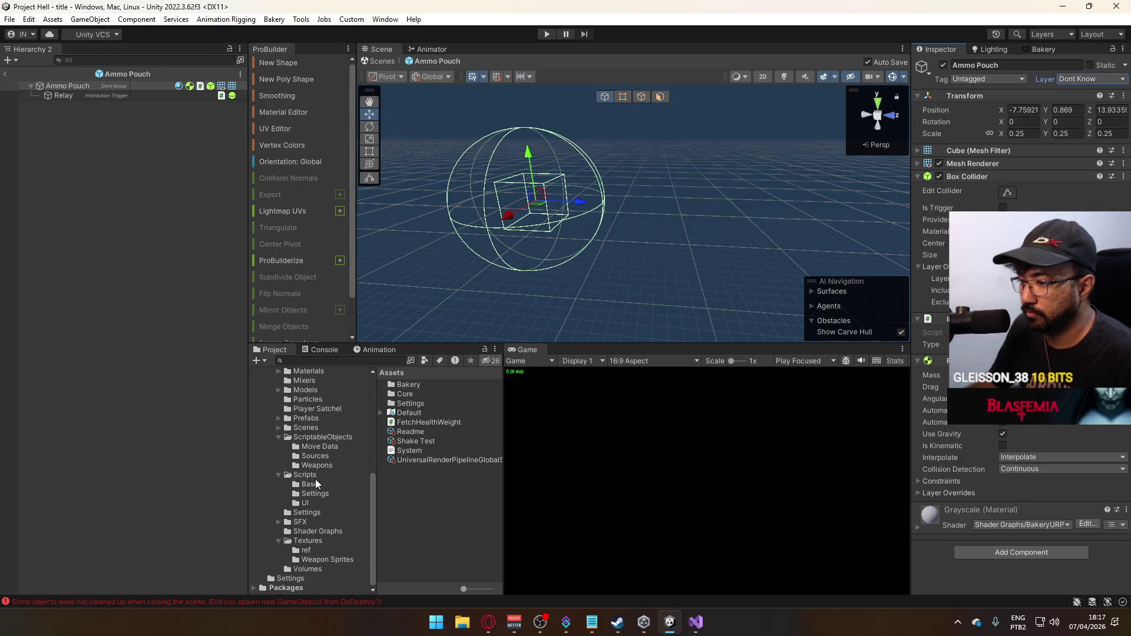
# Inspect URP-Performant-Renderer's opaque and transparent layer masks, then exit the prefab to the title scene.
pyautogui.click(311, 514)
pyautogui.click(437, 411)
pyautogui.click(1041, 110)
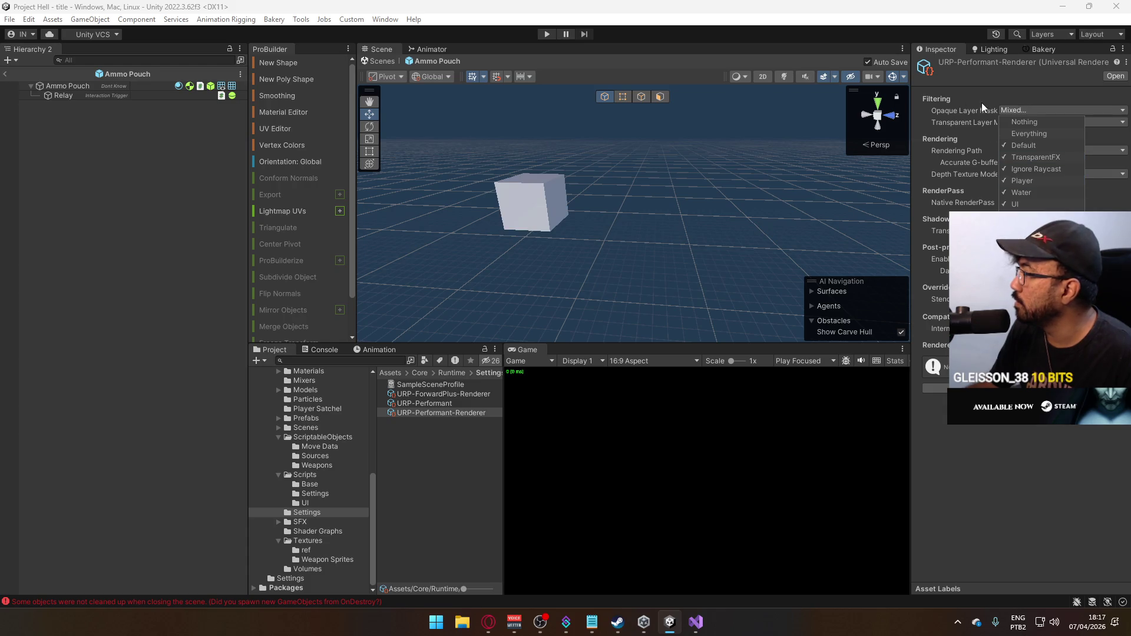
pyautogui.click(982, 103)
pyautogui.click(1038, 124)
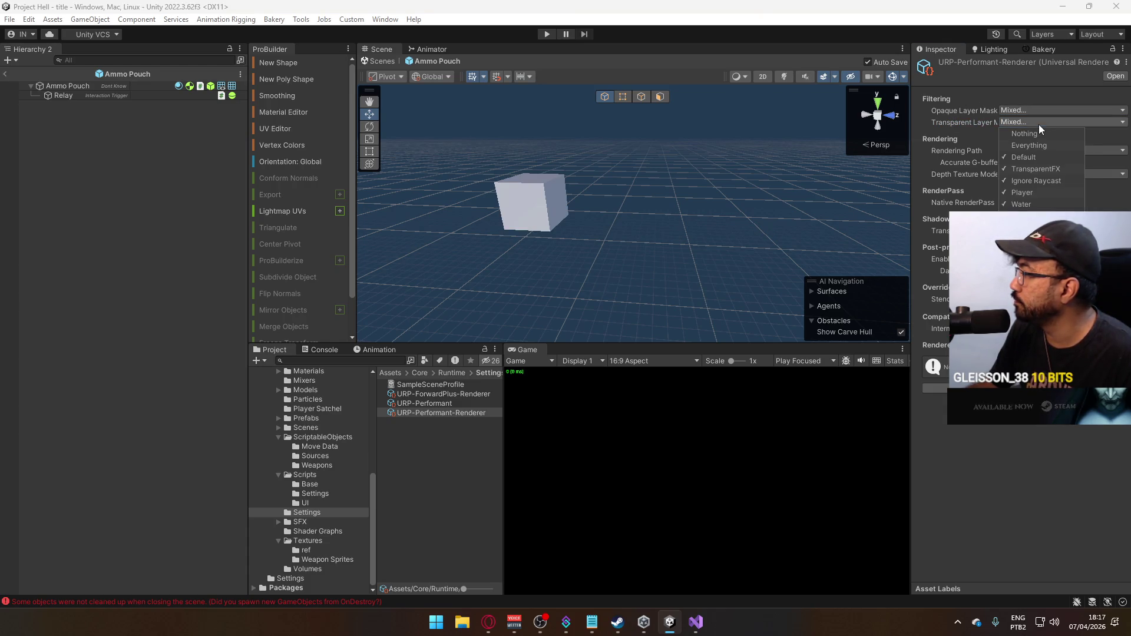
pyautogui.click(2, 90)
pyautogui.click(6, 74)
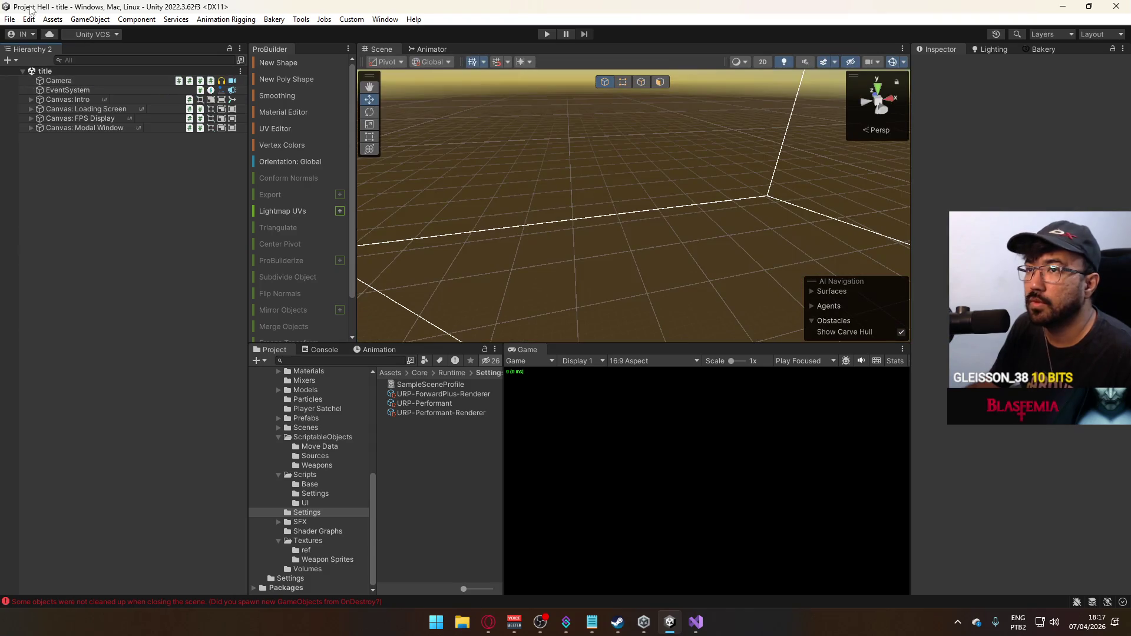
# Start File > Build And Run, then switch to the Opera browser.
pyautogui.click(9, 19)
pyautogui.click(55, 178)
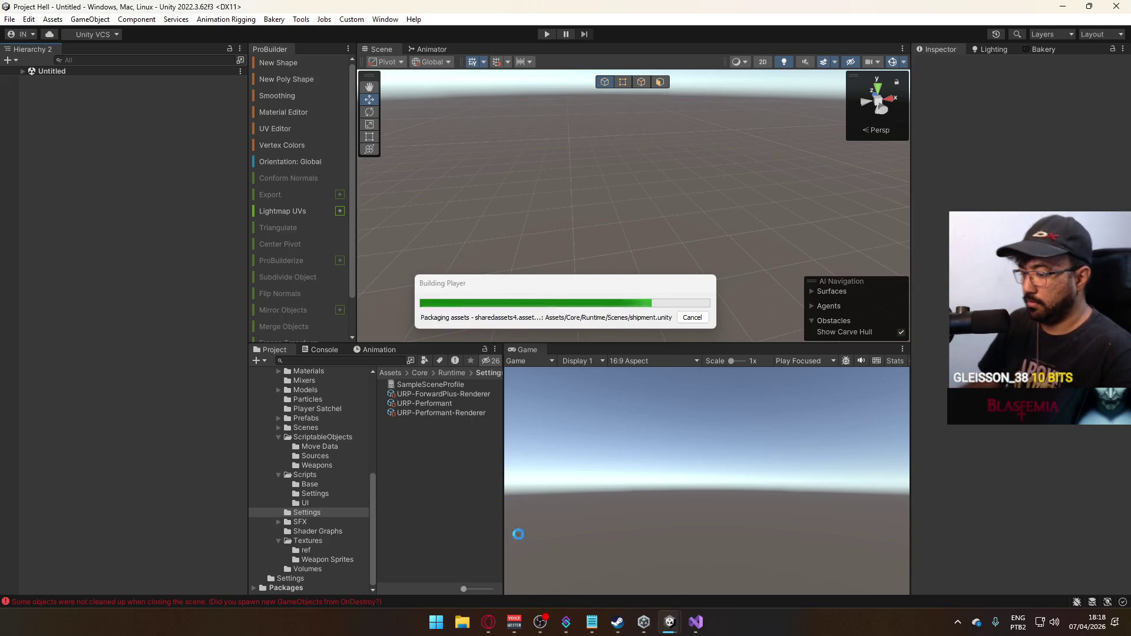
pyautogui.hotkey('alt', 'Tab')
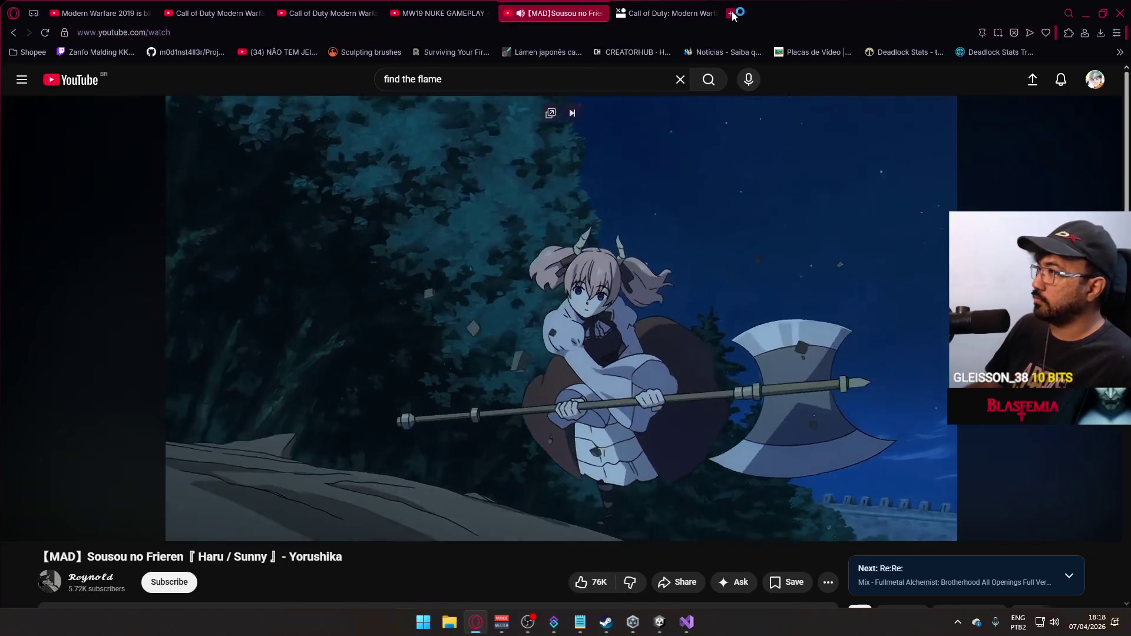
# Search Google for "monitor randomly turns off" and expand the AI Overview's Reset Graphics Driver tip.
pyautogui.click(732, 13)
pyautogui.write('monitor randomly turns off')
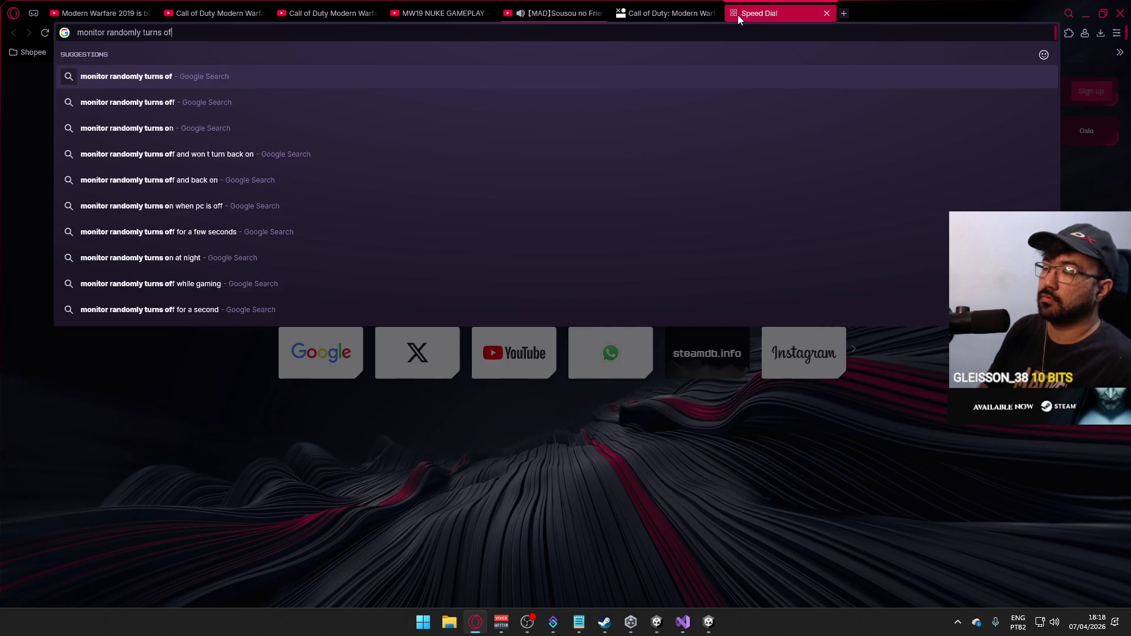
pyautogui.press('Return')
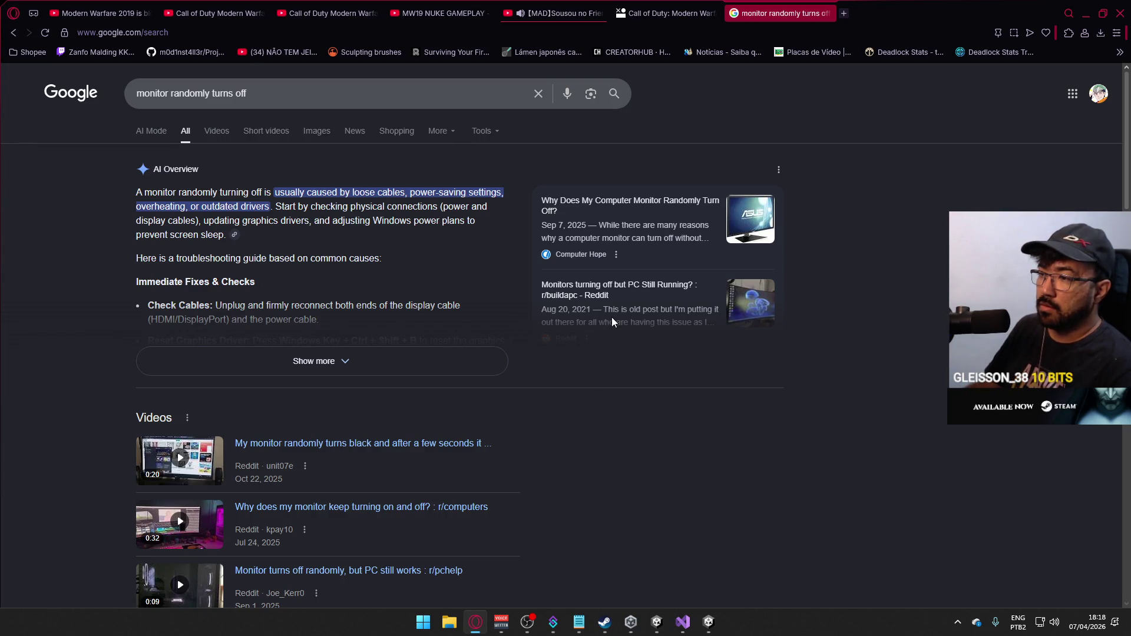
pyautogui.click(374, 360)
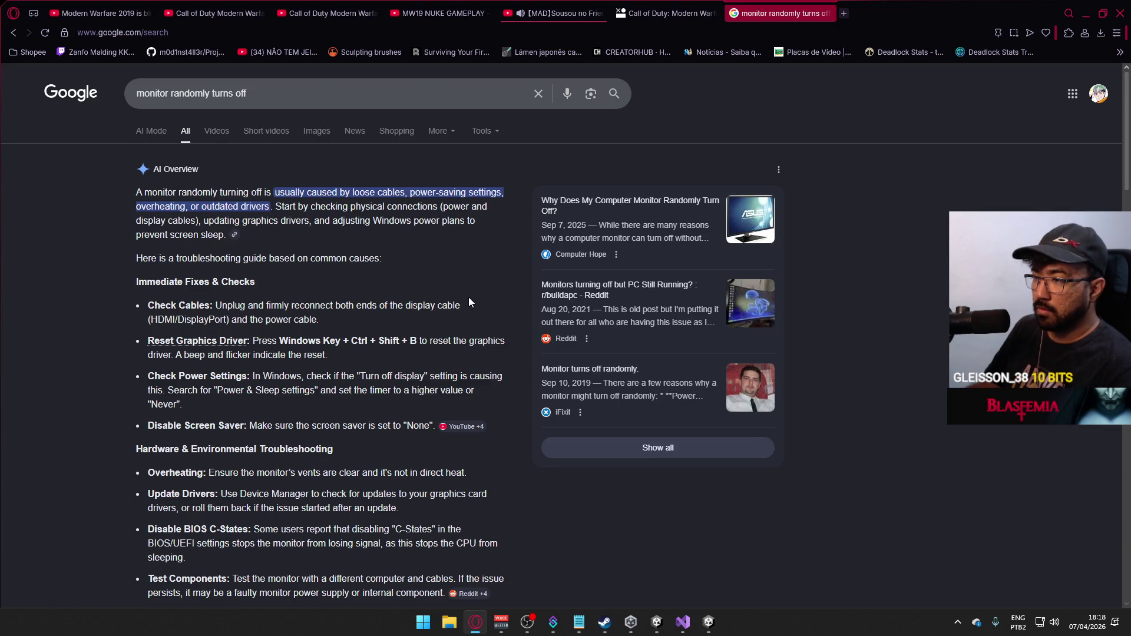
pyautogui.moveTo(345, 353); pyautogui.dragTo(141, 340)
pyautogui.click(340, 360)
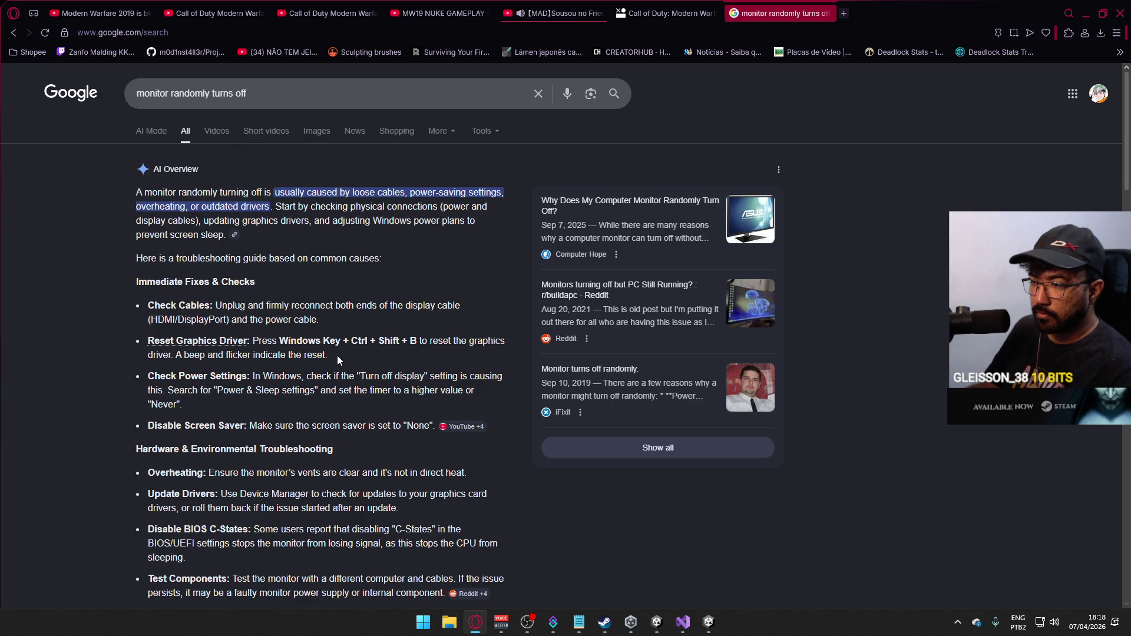
pyautogui.scroll(-1, 342, 350)
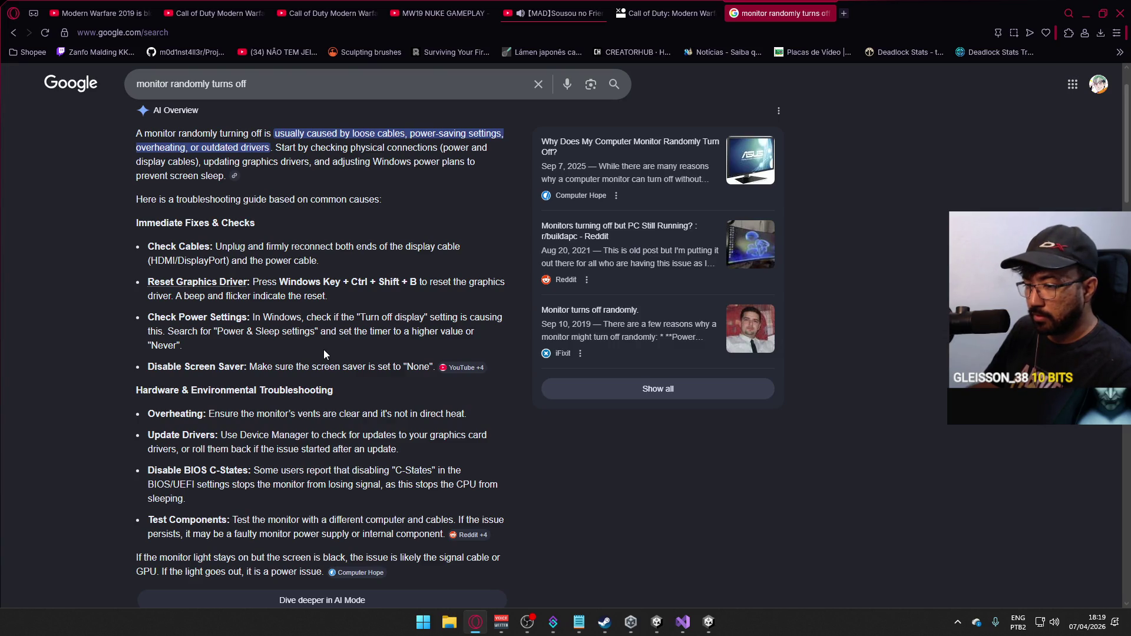
pyautogui.scroll(-2, 323, 349)
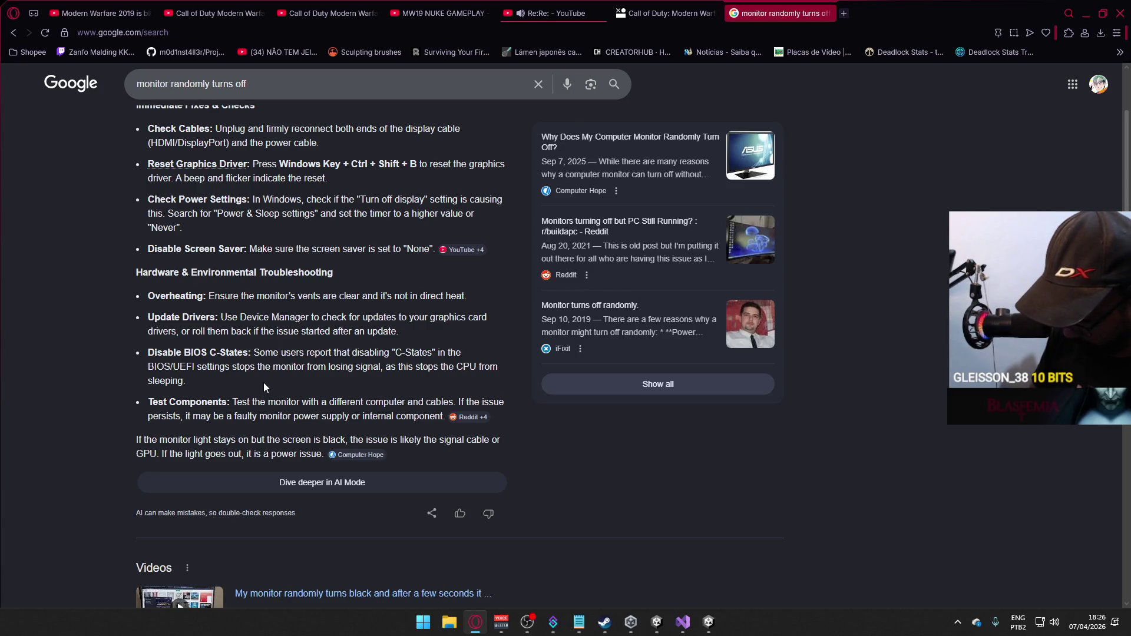
# Reopen the KaBuM discounted hardware page, listing 7,400 products, in a new tab.
pyautogui.hotkey('ctrl', 'shift', 't')
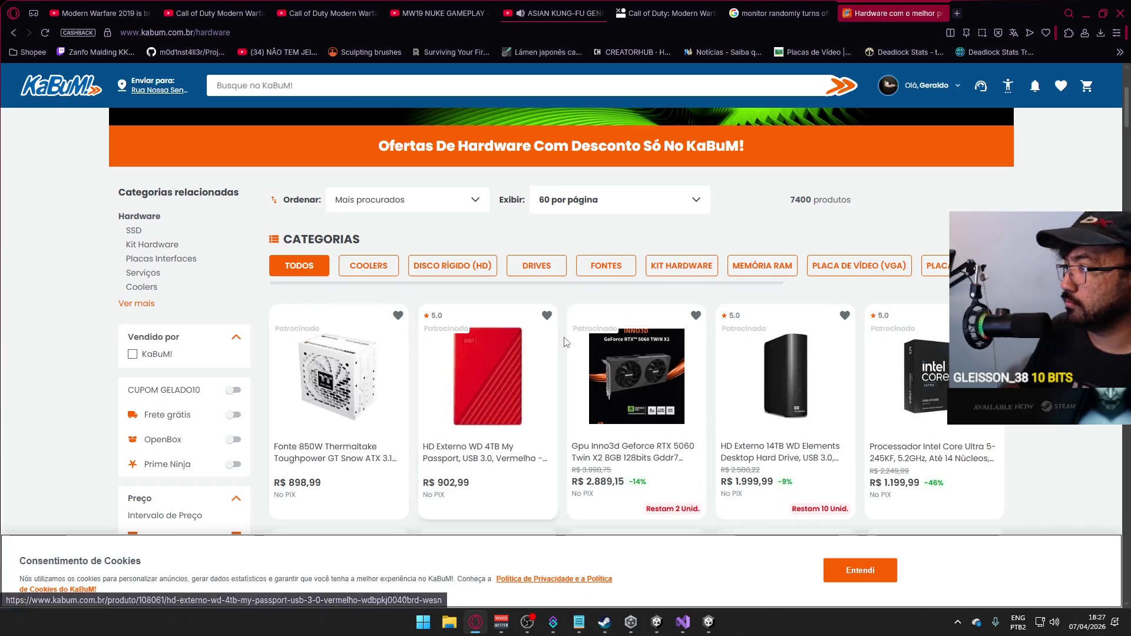
pyautogui.click(858, 265)
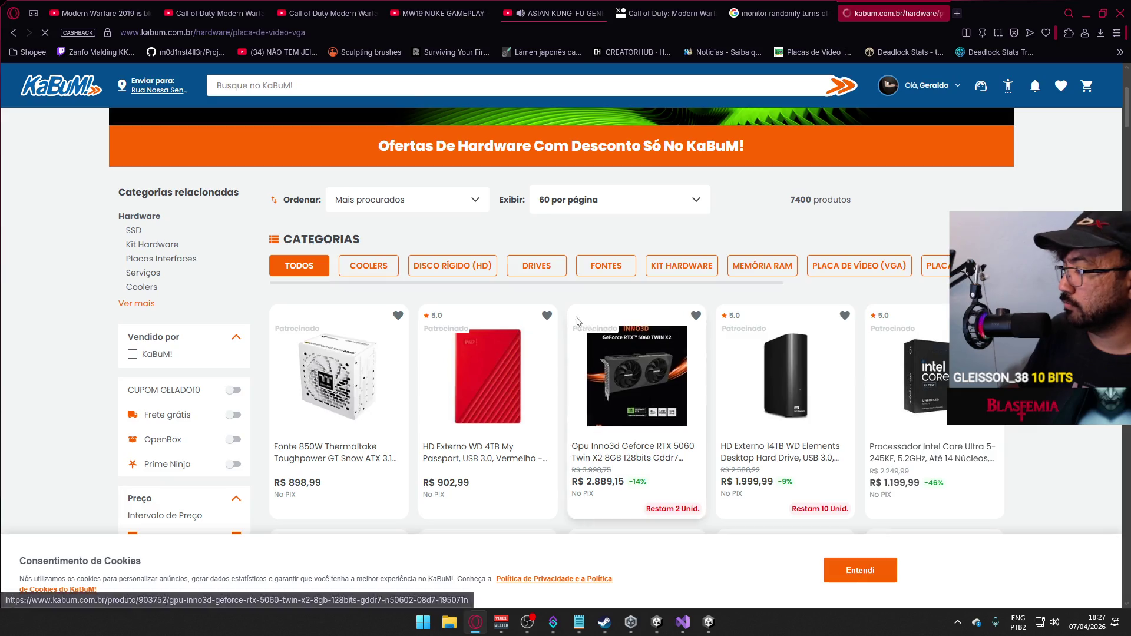
pyautogui.scroll(-3, 477, 336)
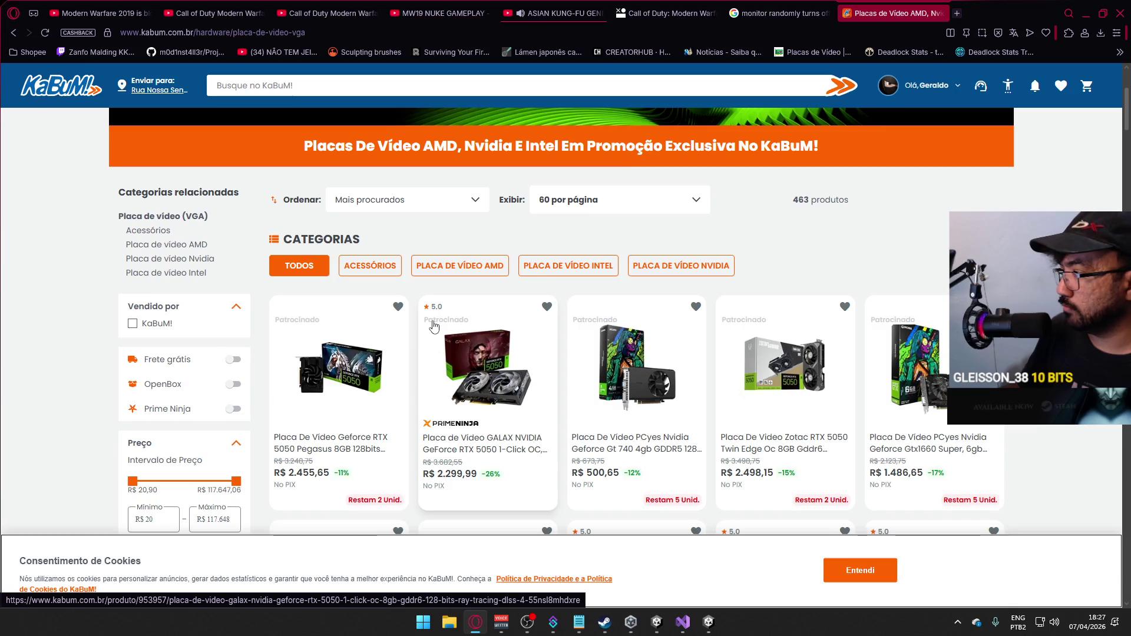
pyautogui.scroll(-2, 433, 327)
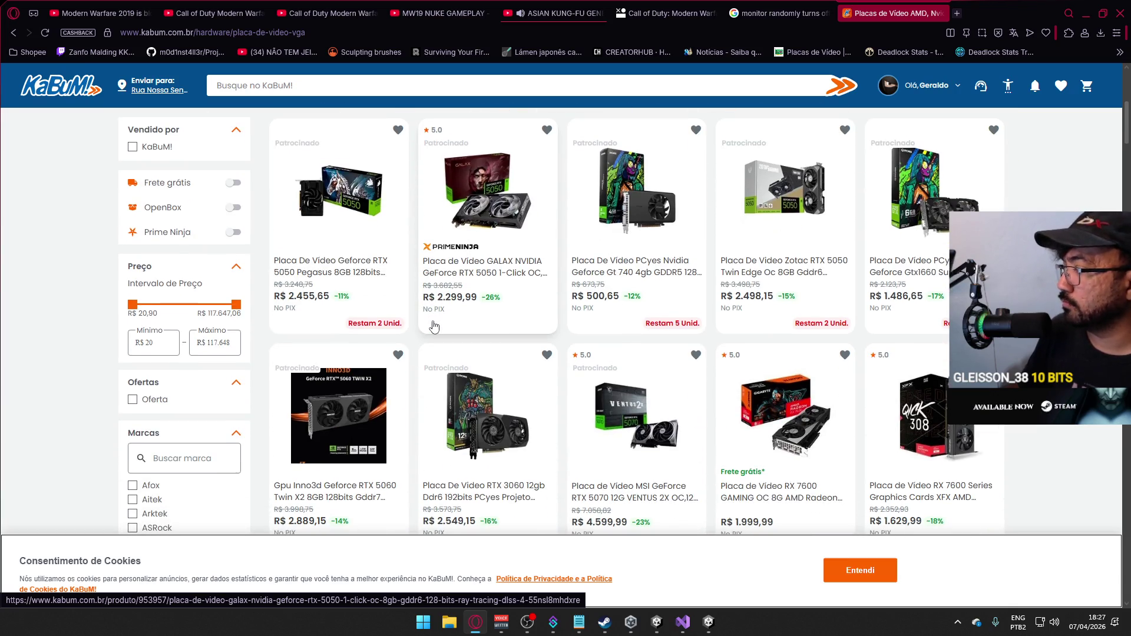
pyautogui.scroll(-1, 433, 327)
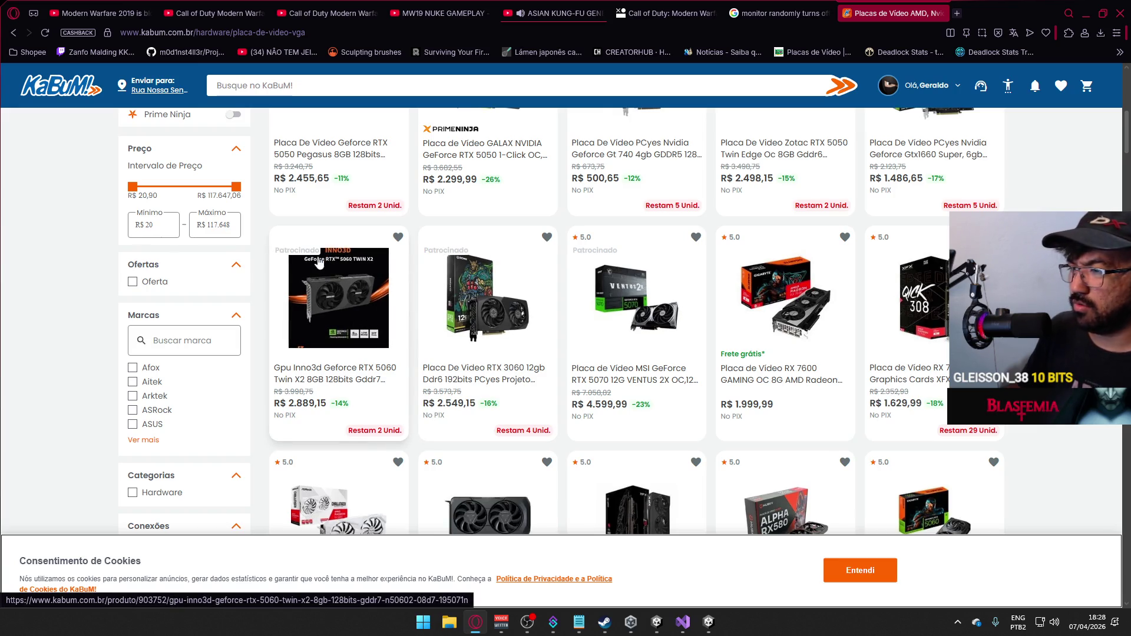
pyautogui.scroll(1, 334, 249)
pyautogui.scroll(1, 296, 312)
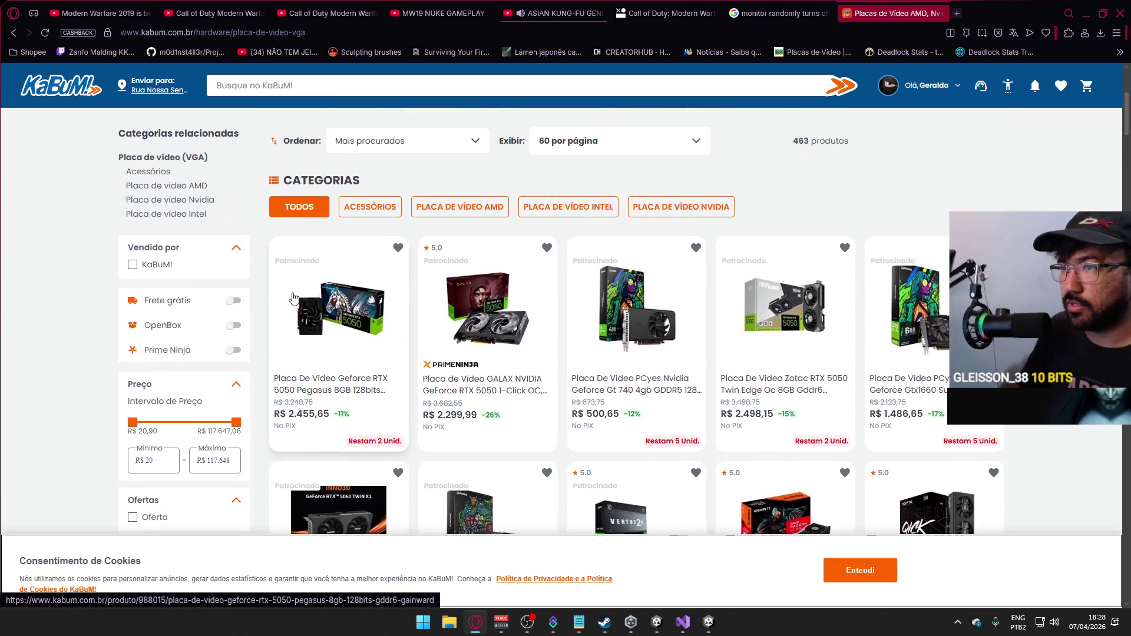
pyautogui.scroll(2, 296, 305)
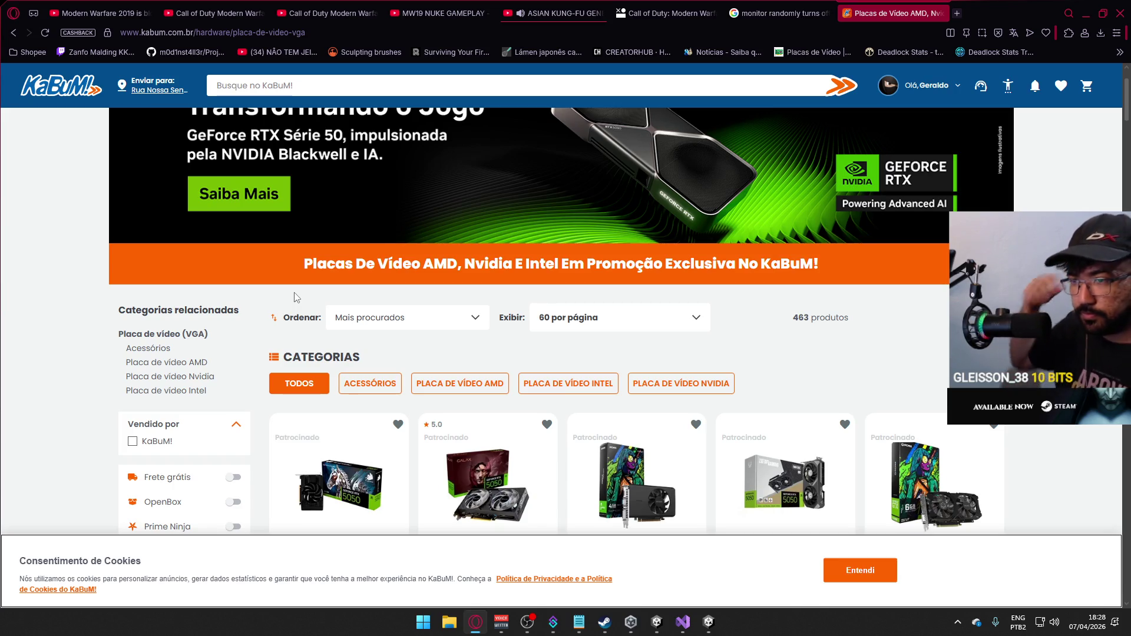
# Filter to 'Placa de vídeo Nvidia' (304 cards) and head toward the second results page.
pyautogui.click(178, 378)
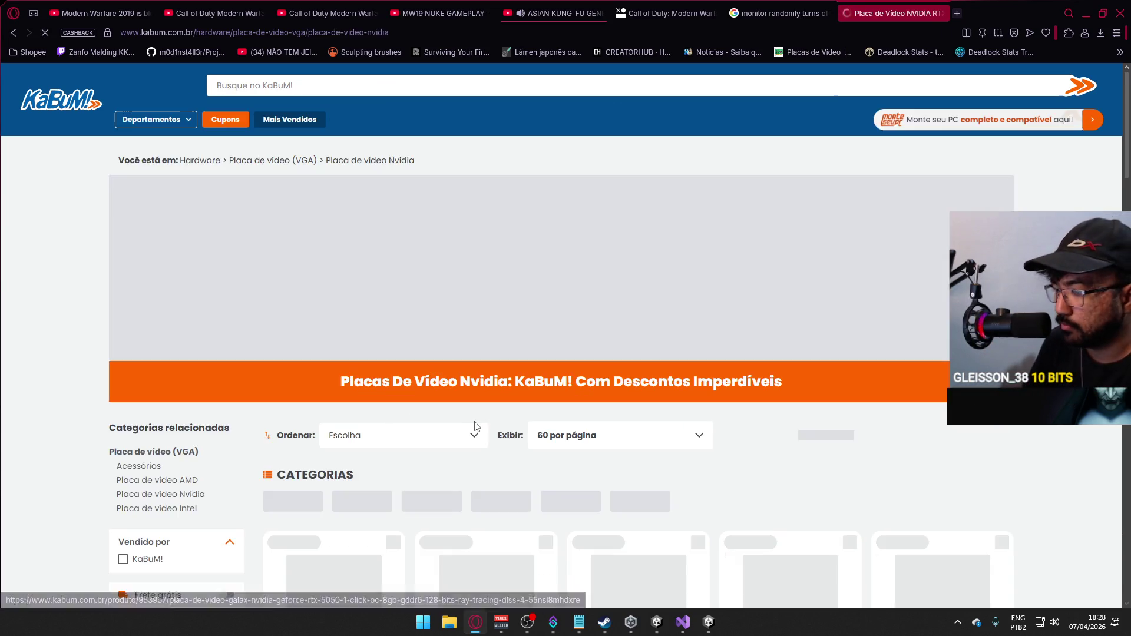
pyautogui.scroll(-2, 566, 462)
pyautogui.scroll(-2, 565, 462)
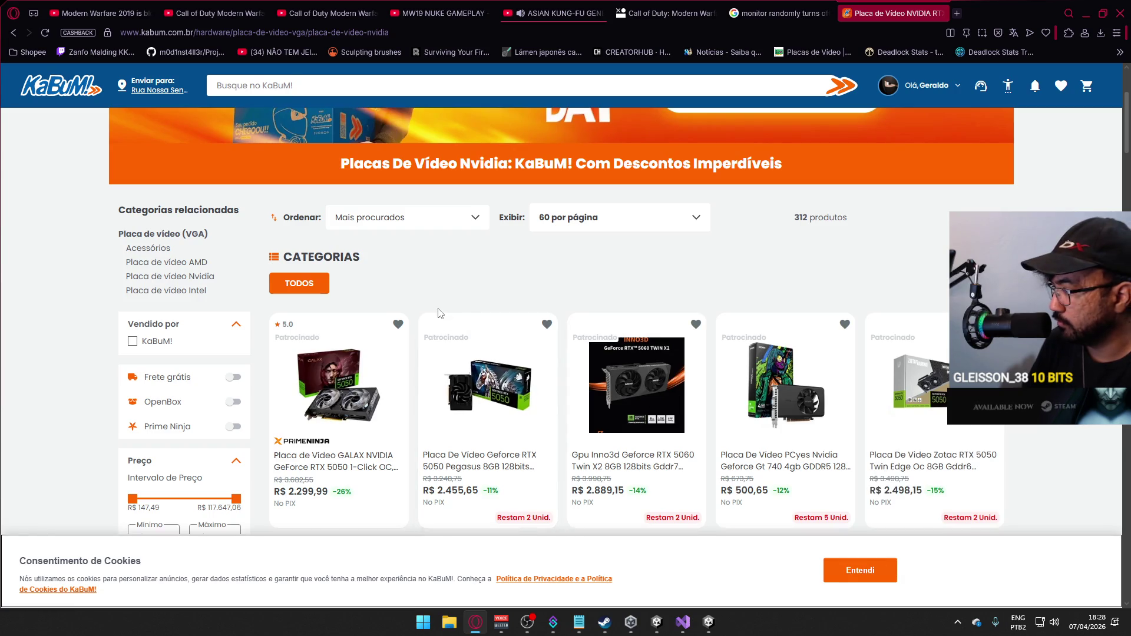
pyautogui.scroll(-2, 467, 309)
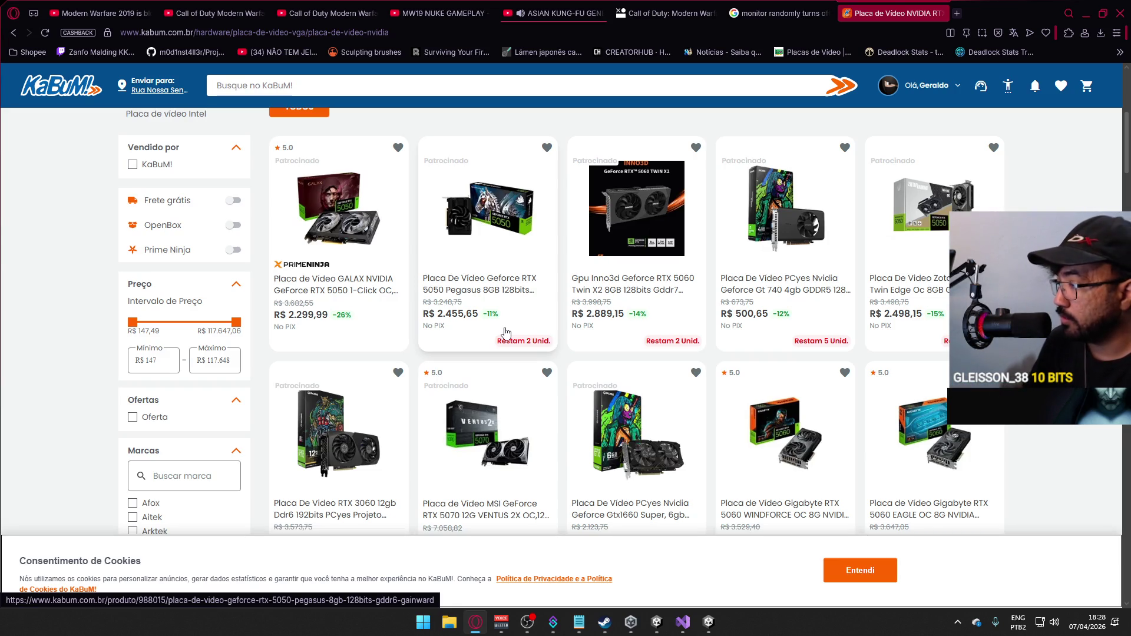
pyautogui.scroll(-1, 582, 362)
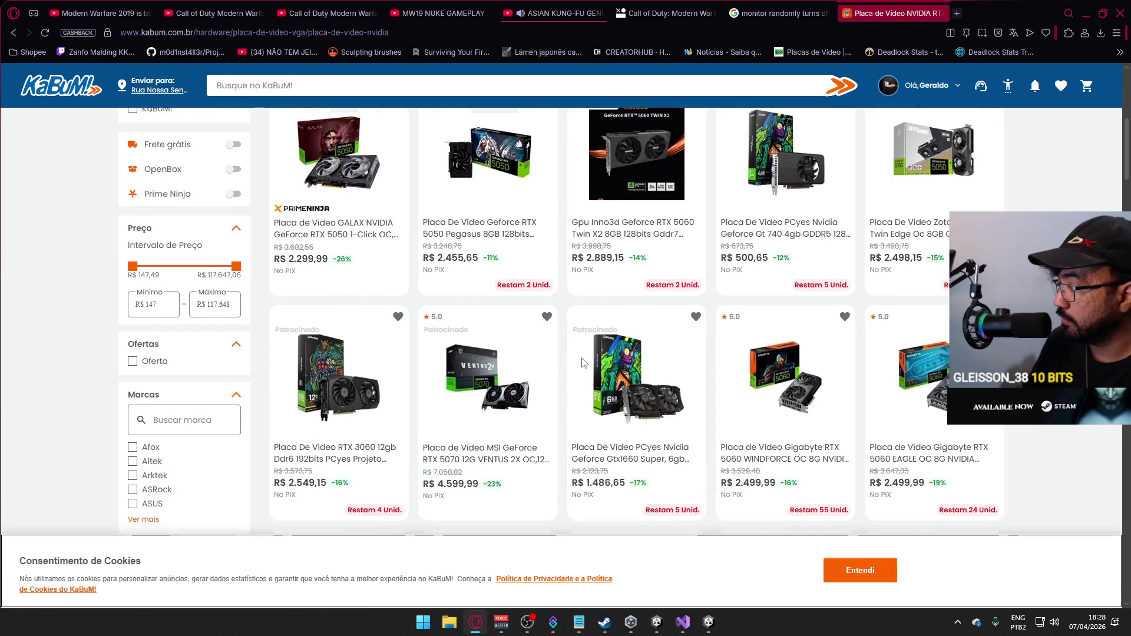
pyautogui.scroll(-3, 583, 363)
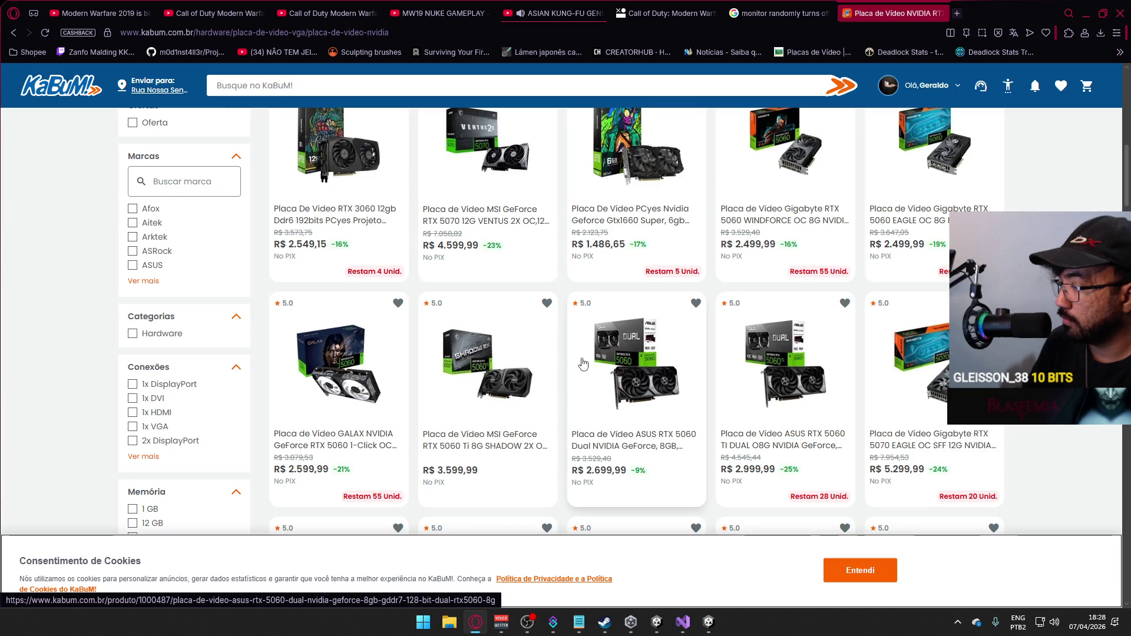
pyautogui.scroll(-3, 582, 363)
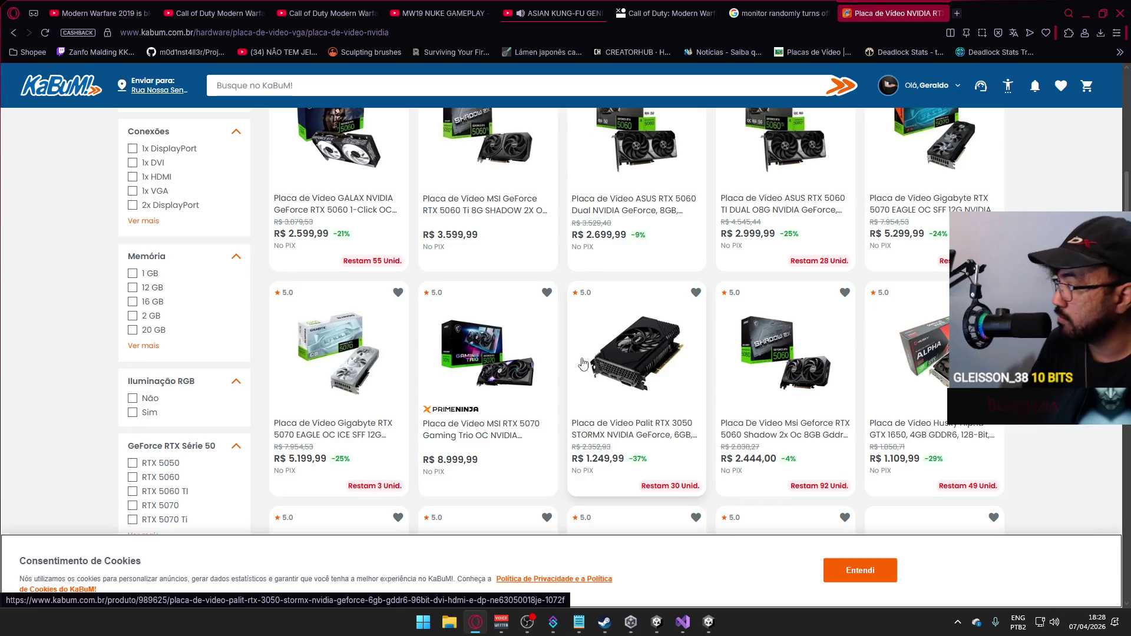
pyautogui.scroll(-3, 582, 363)
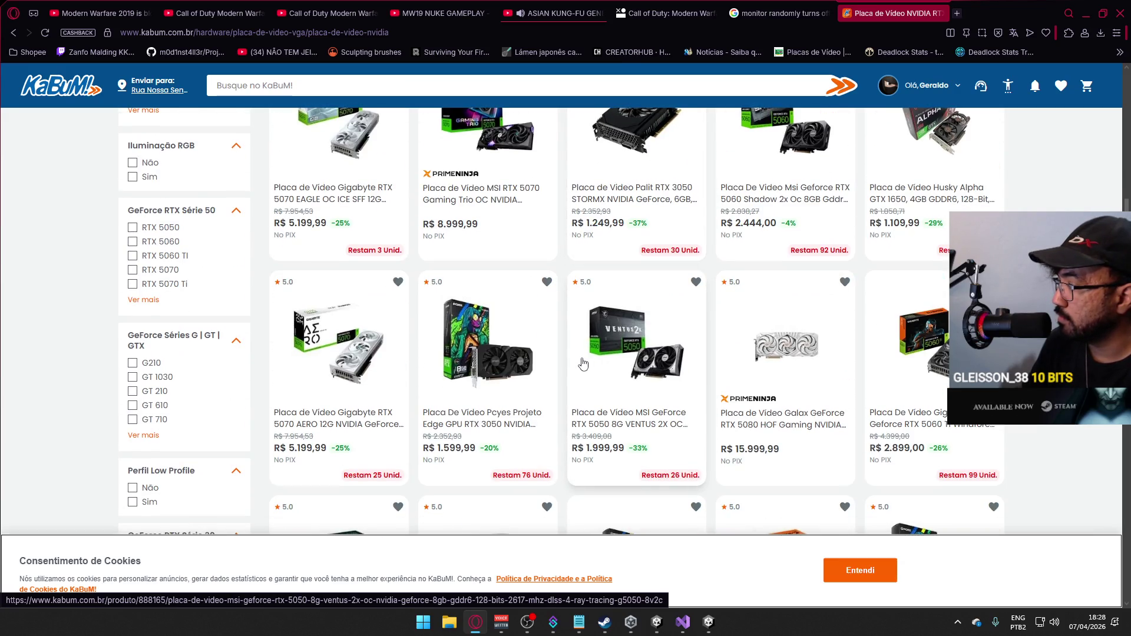
pyautogui.scroll(-3, 583, 362)
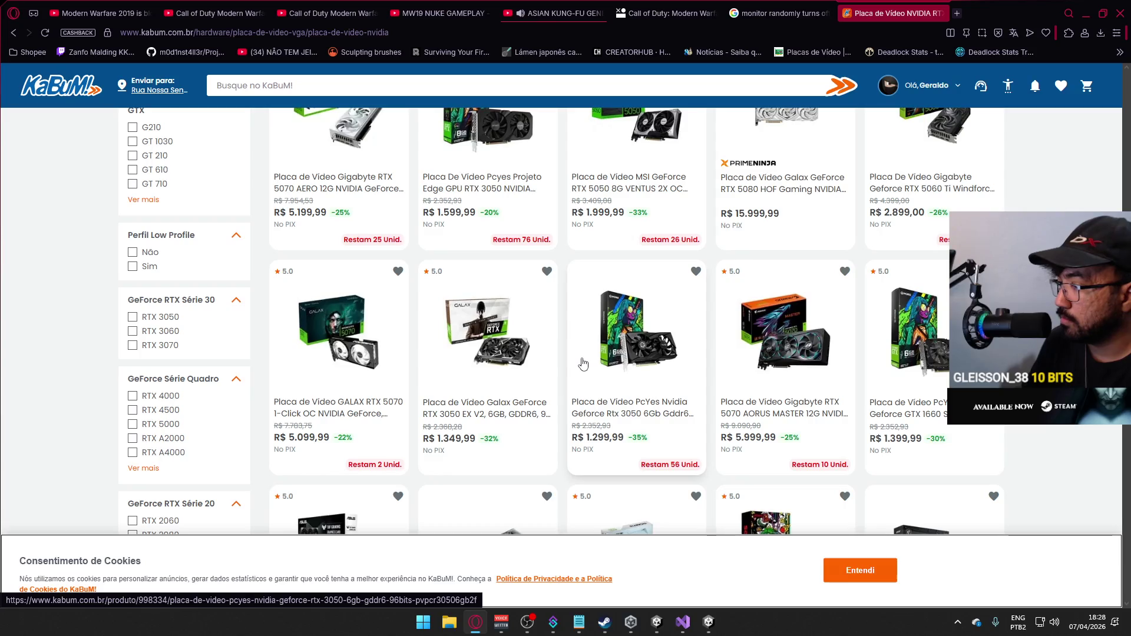
pyautogui.scroll(-3, 582, 363)
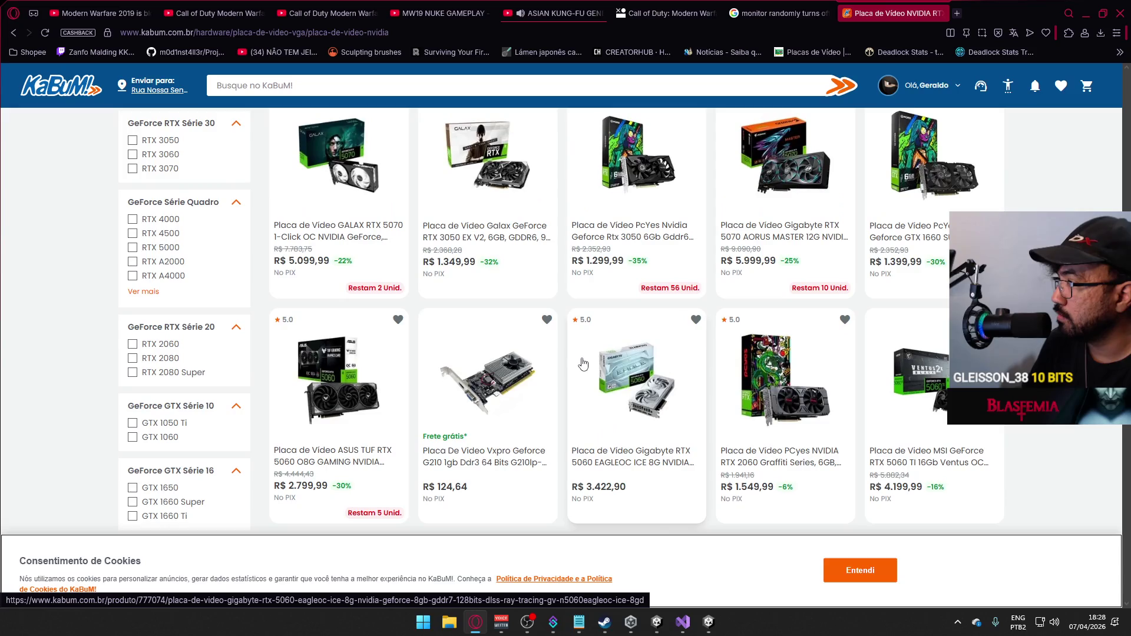
pyautogui.scroll(2, 582, 363)
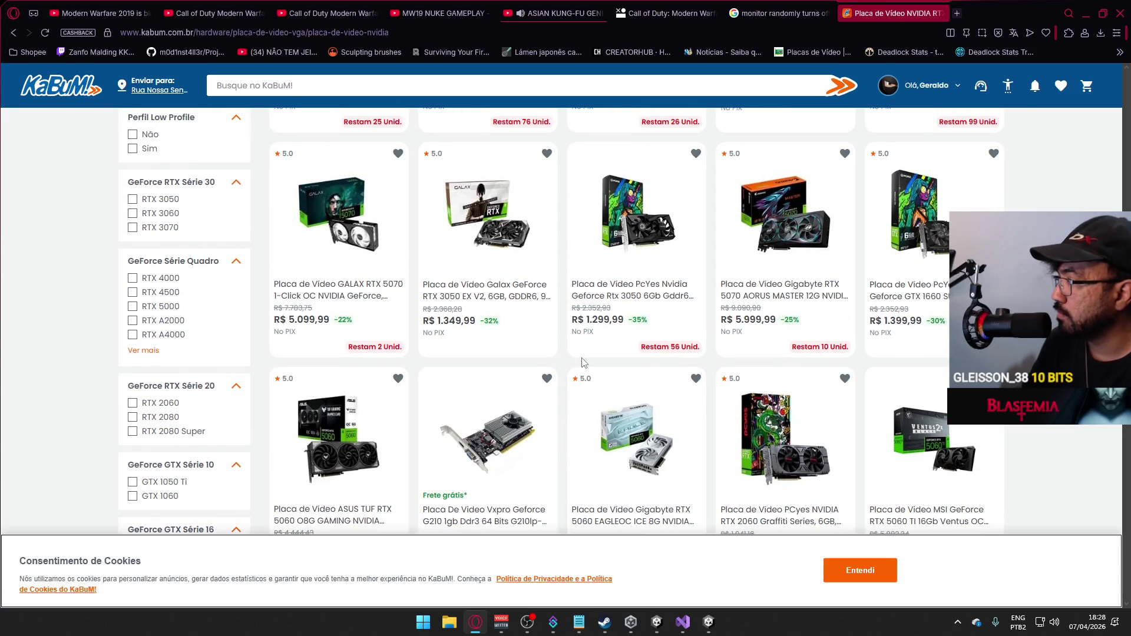
pyautogui.scroll(-3, 583, 363)
pyautogui.scroll(3, 580, 365)
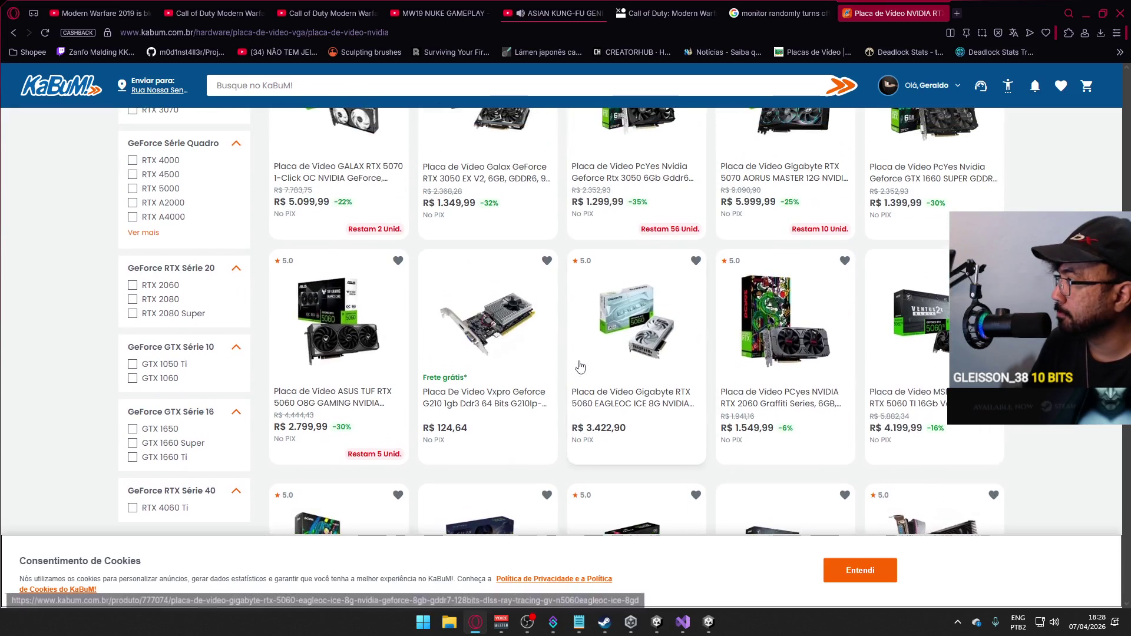
pyautogui.scroll(-3, 579, 365)
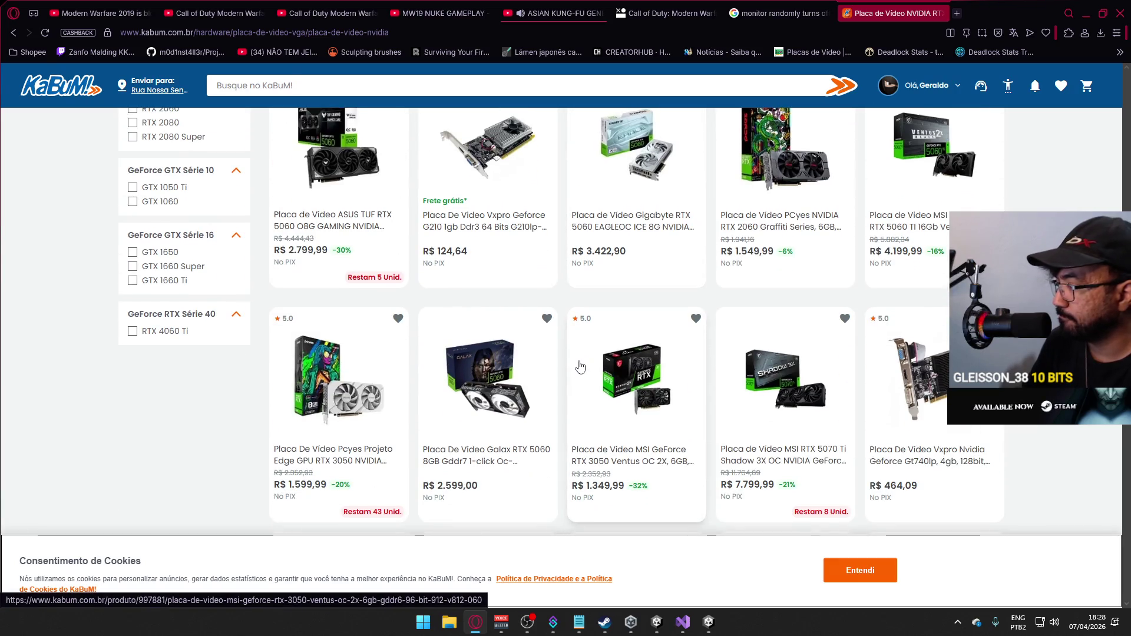
pyautogui.scroll(-3, 579, 366)
pyautogui.scroll(-1, 580, 366)
pyautogui.scroll(-1, 579, 366)
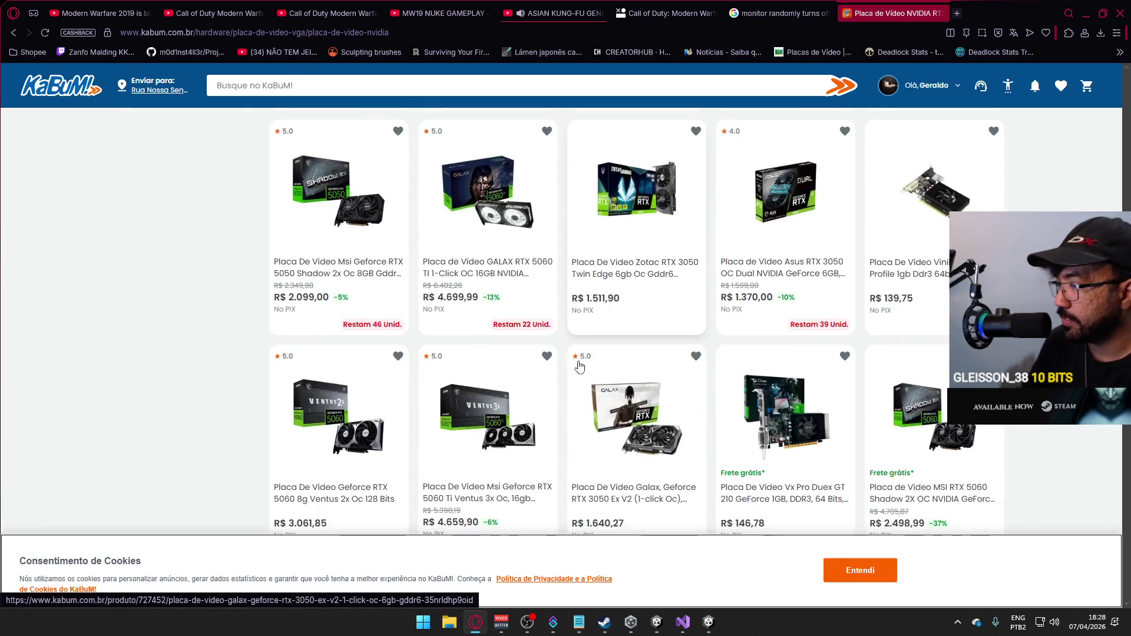
pyautogui.scroll(1, 577, 365)
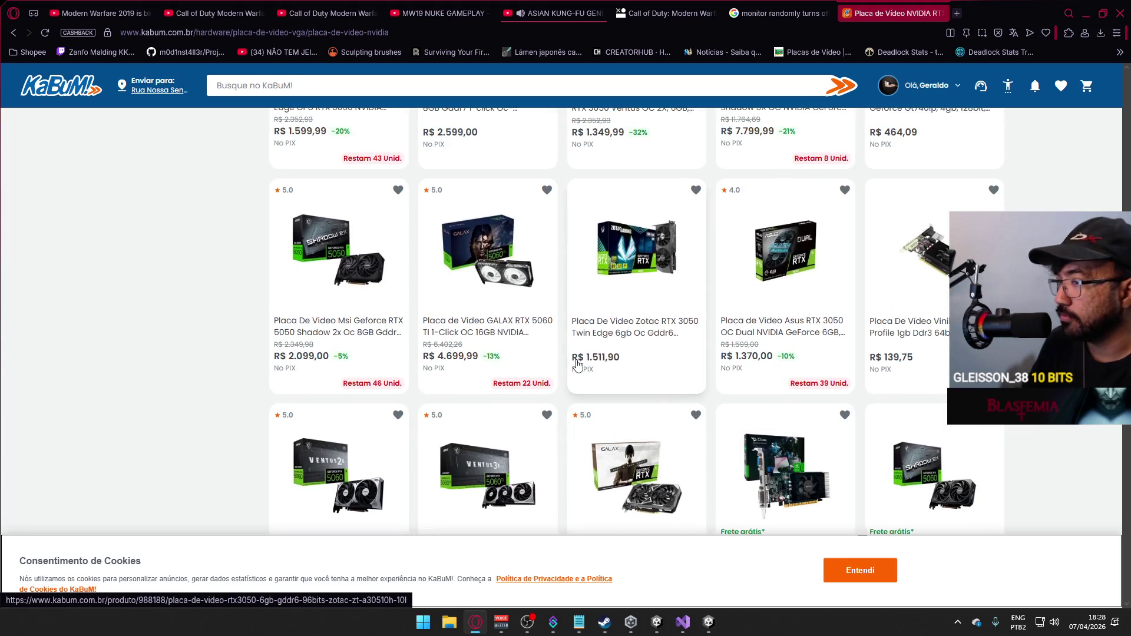
pyautogui.scroll(-2, 576, 365)
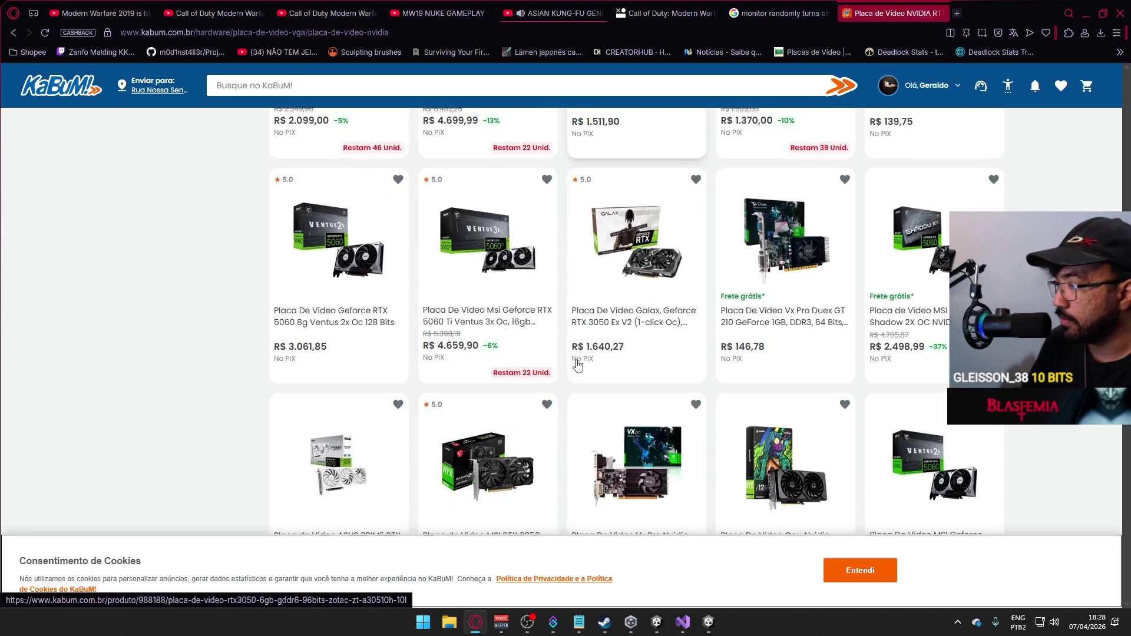
pyautogui.scroll(-3, 576, 365)
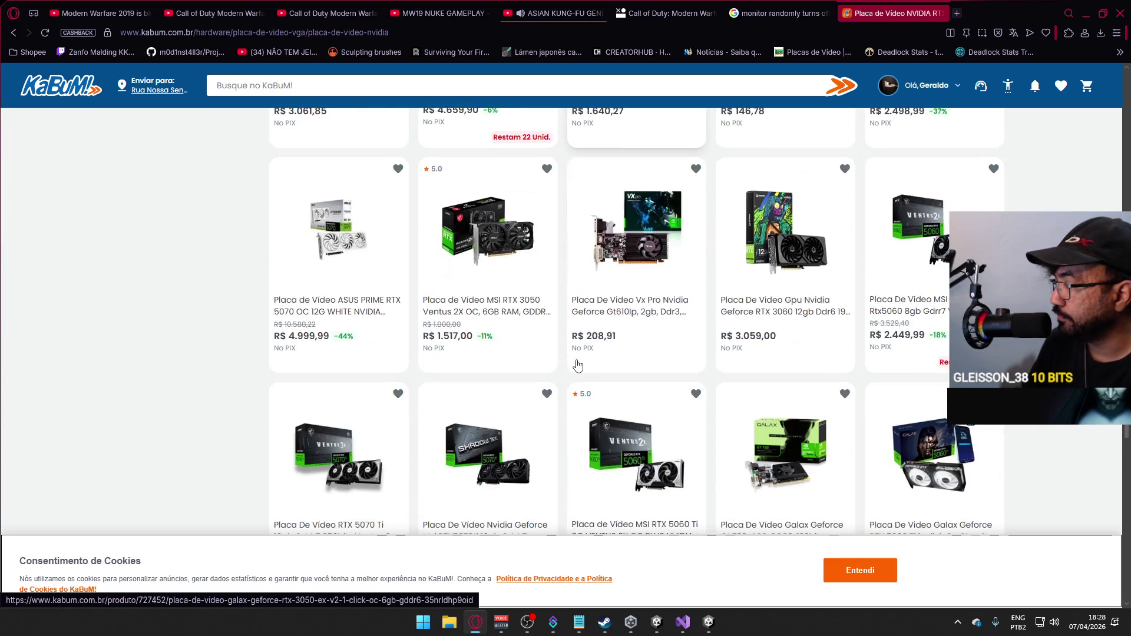
pyautogui.scroll(-1, 576, 365)
pyautogui.scroll(-2, 576, 364)
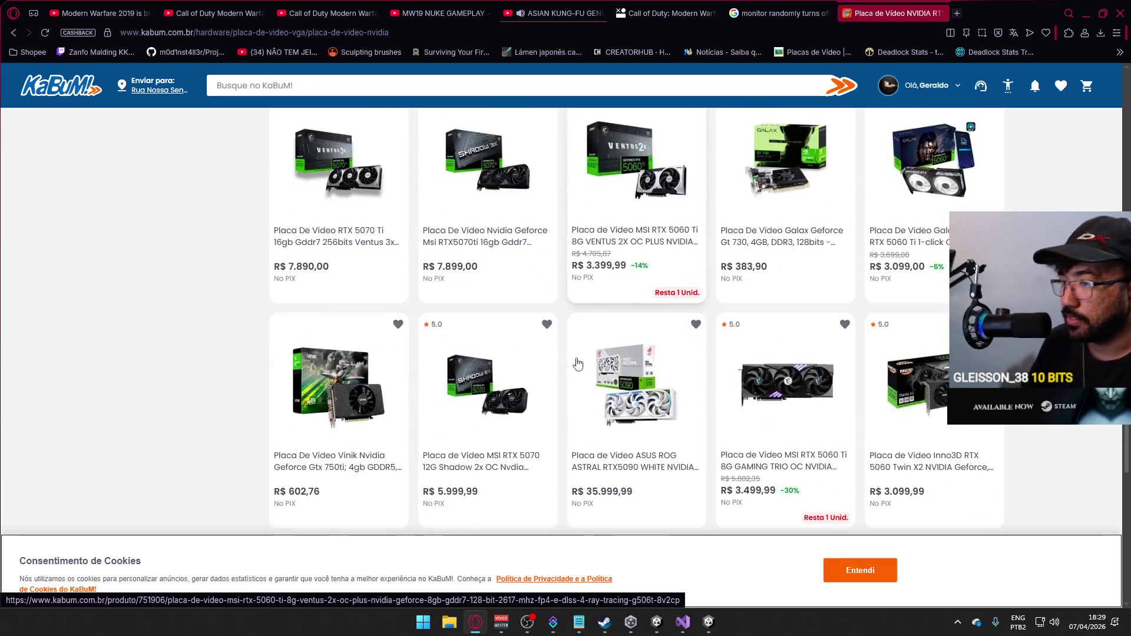
pyautogui.scroll(-2, 576, 363)
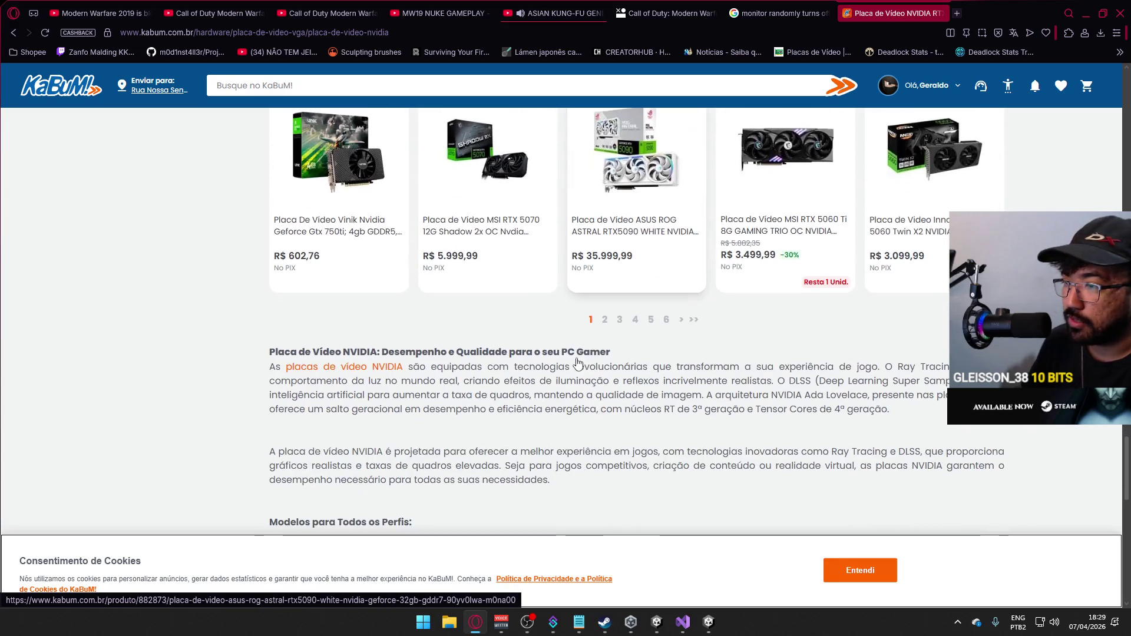
pyautogui.click(604, 321)
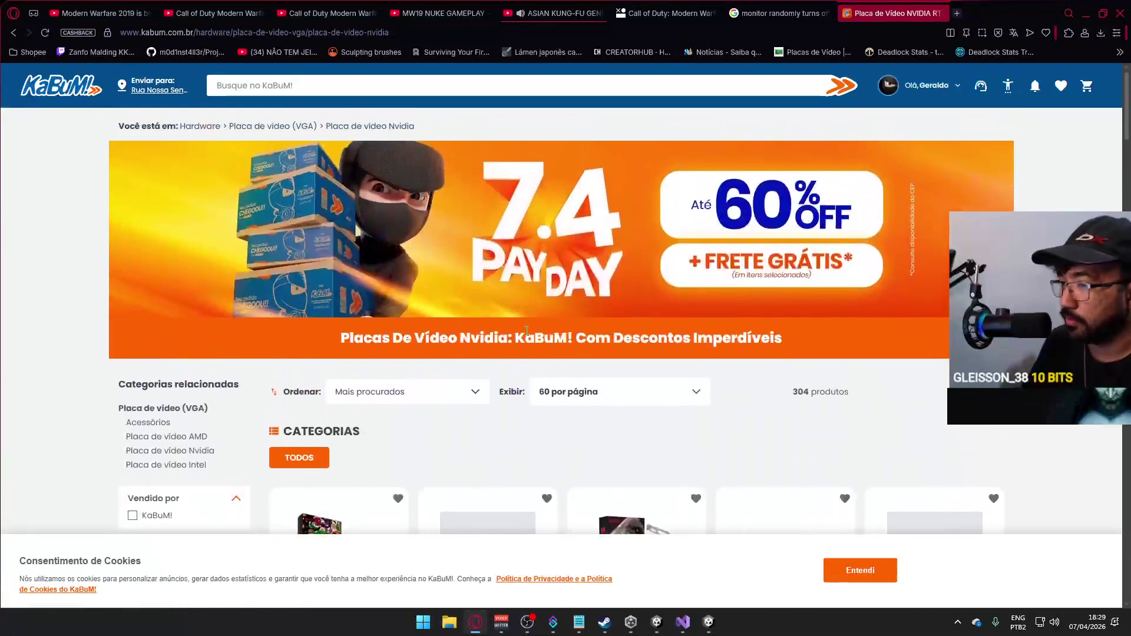
pyautogui.scroll(-2, 530, 342)
pyautogui.scroll(-3, 558, 354)
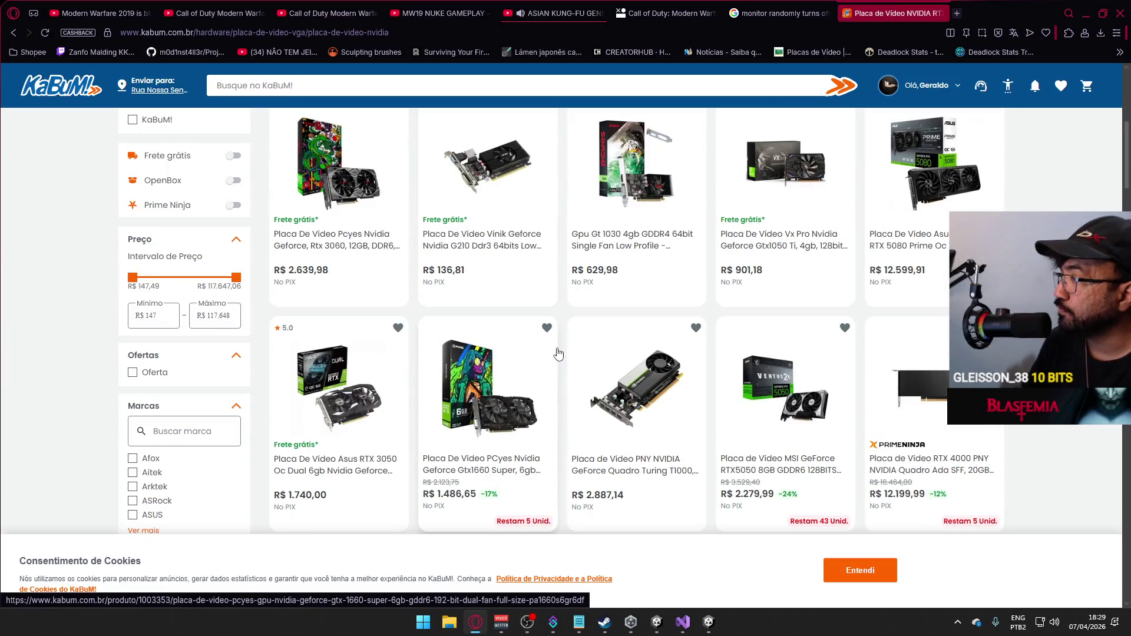
pyautogui.scroll(-2, 543, 352)
pyautogui.scroll(-2, 539, 352)
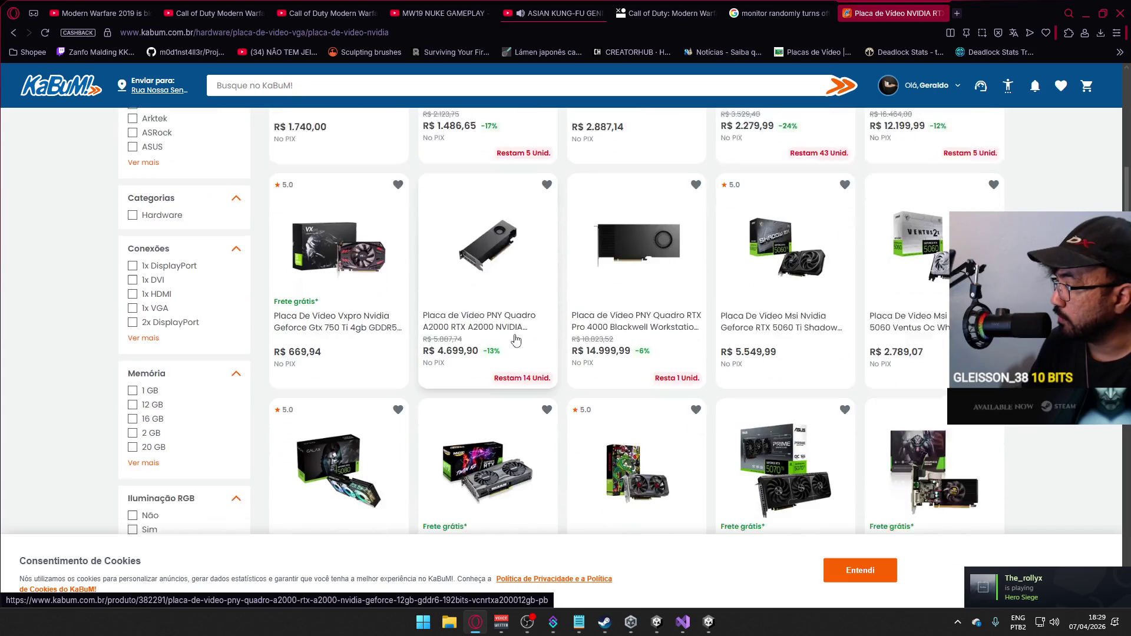
pyautogui.scroll(-1, 516, 341)
pyautogui.scroll(-2, 517, 341)
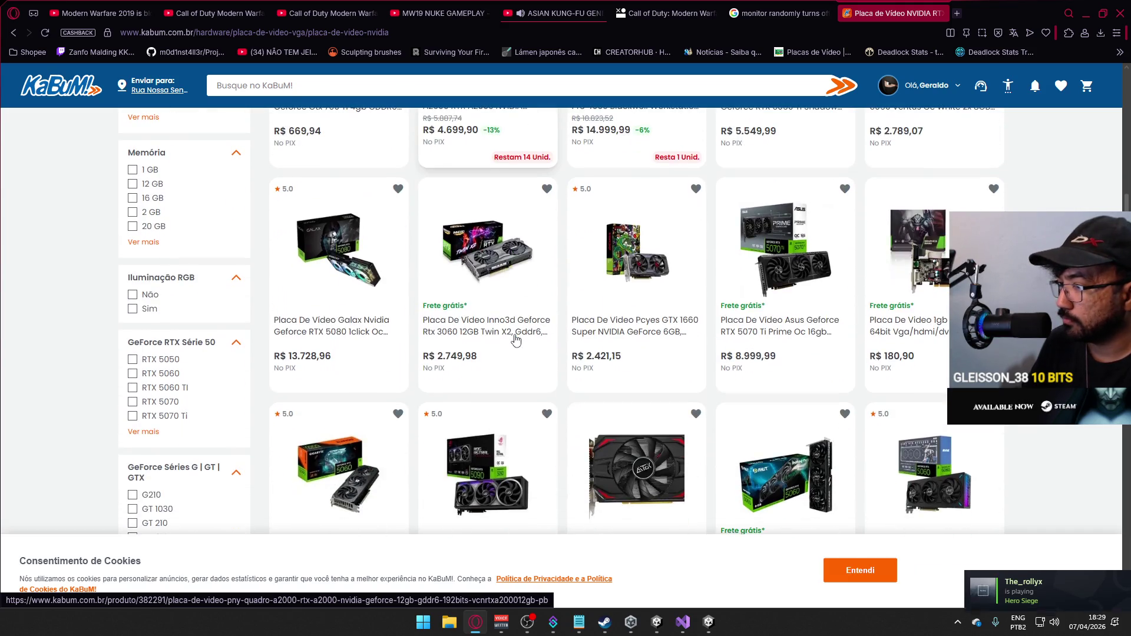
pyautogui.scroll(-1, 516, 340)
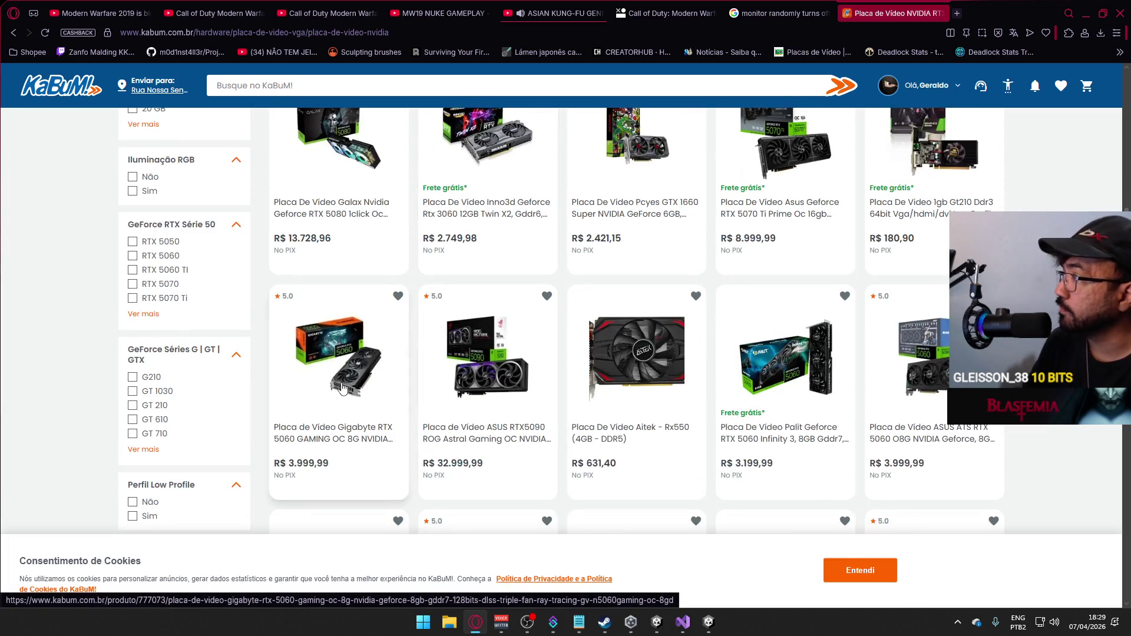
pyautogui.scroll(3, 165, 336)
pyautogui.scroll(2, 162, 341)
pyautogui.scroll(1, 213, 345)
pyautogui.scroll(2, 292, 318)
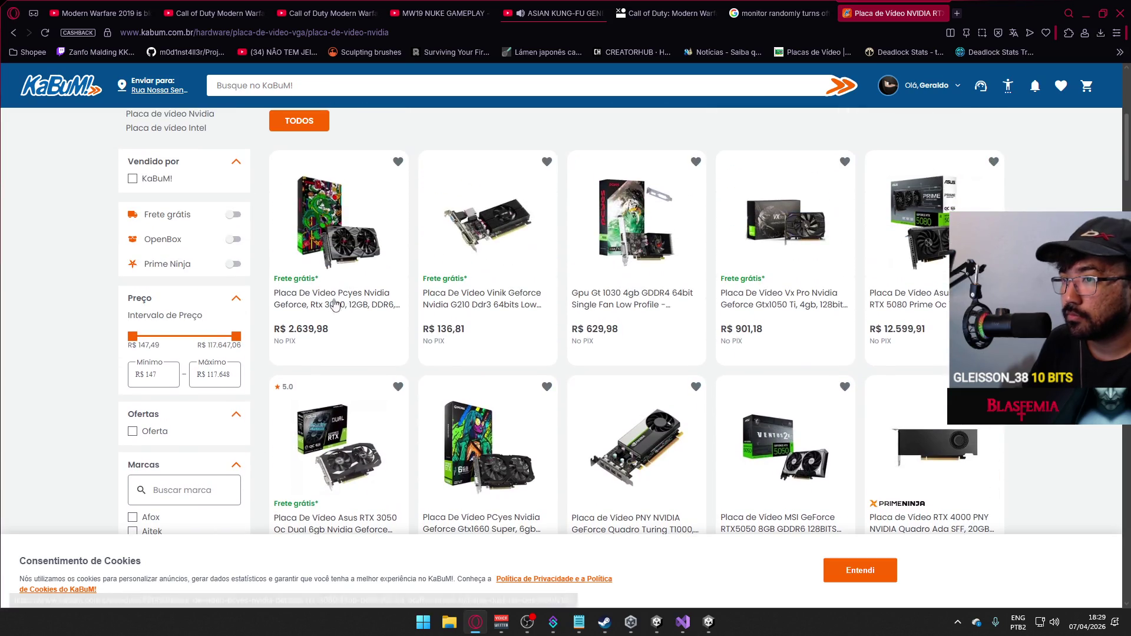
pyautogui.scroll(-2, 238, 296)
pyautogui.scroll(-1, 204, 309)
pyautogui.scroll(-1, 212, 321)
pyautogui.scroll(-2, 221, 323)
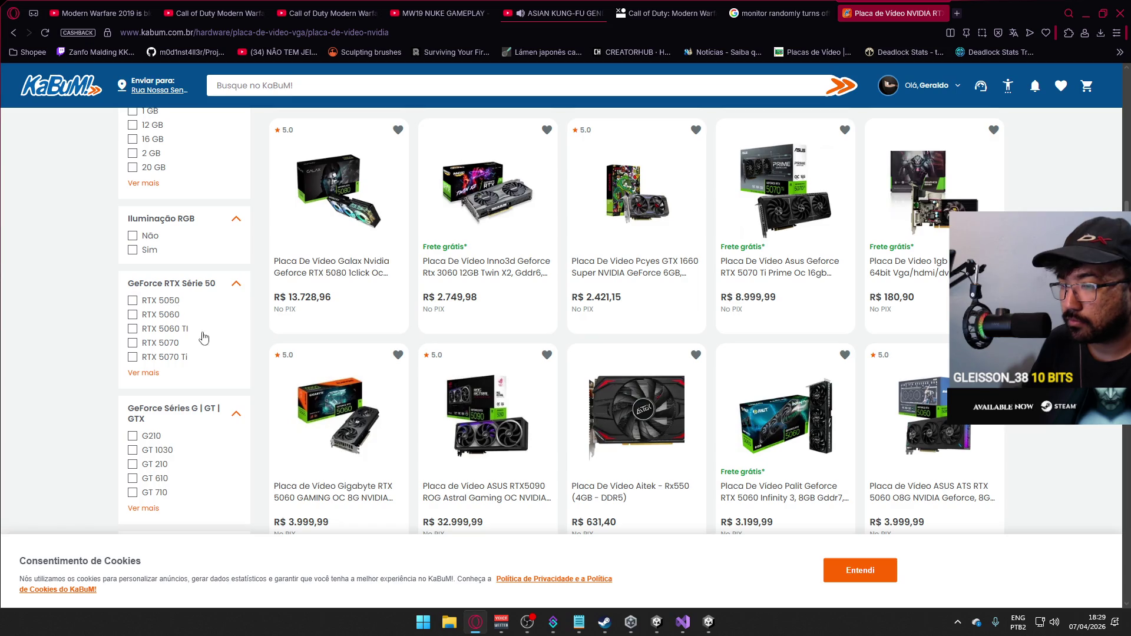
pyautogui.scroll(2, 258, 329)
pyautogui.scroll(5, 259, 329)
pyautogui.scroll(5, 401, 323)
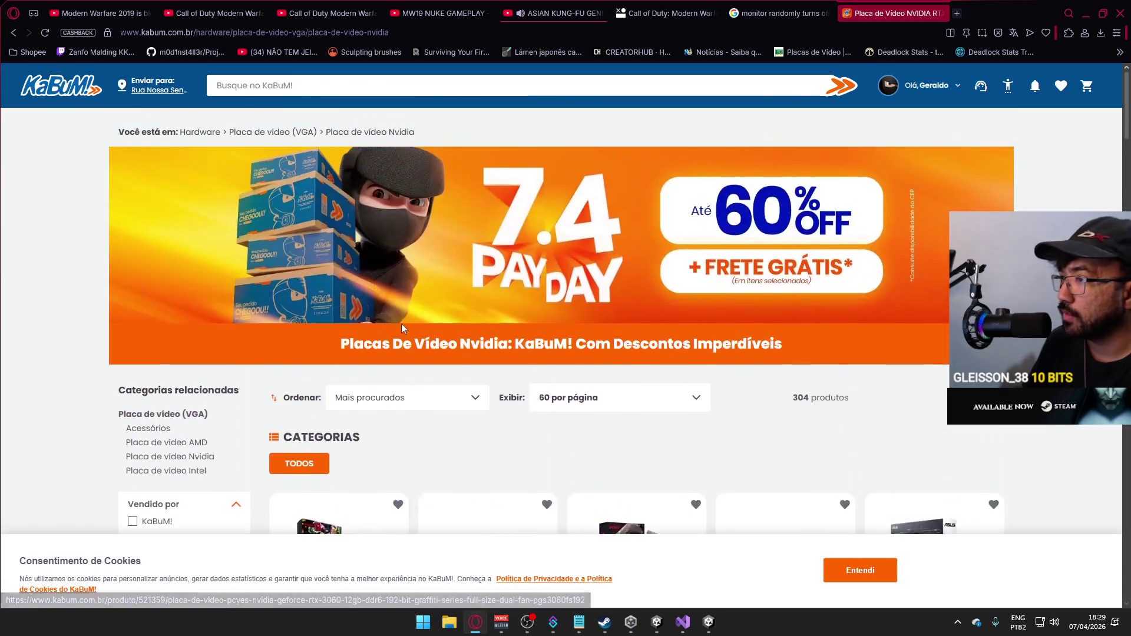
# Keep the most-searched sort order and go to page 2 of the Nvidia card listing.
pyautogui.click(436, 427)
pyautogui.click(437, 426)
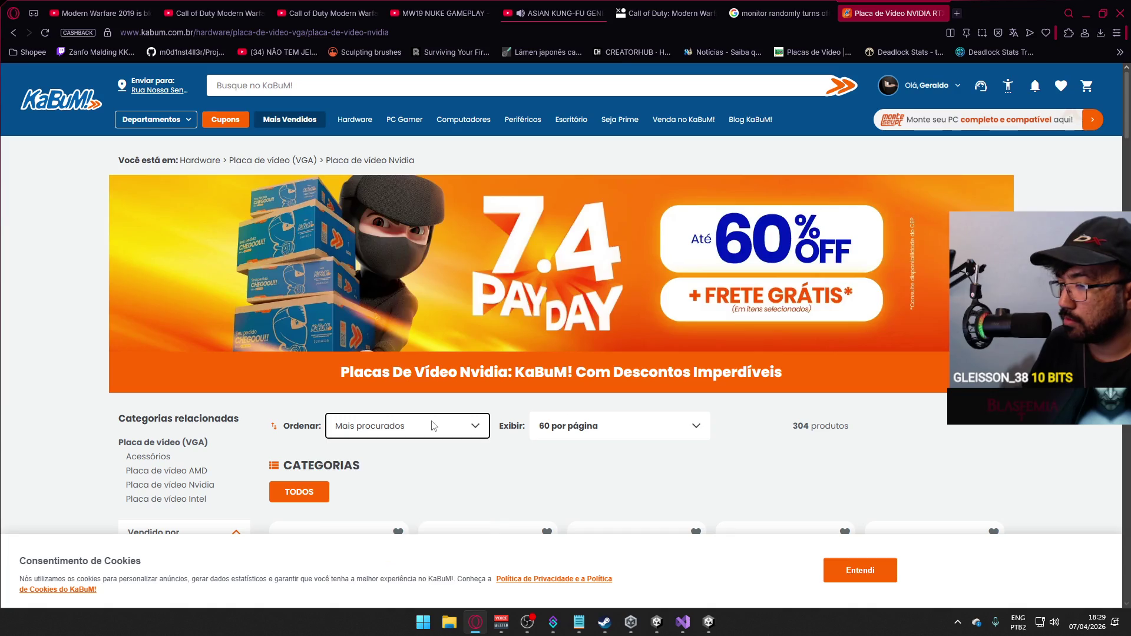
pyautogui.scroll(-1, 425, 415)
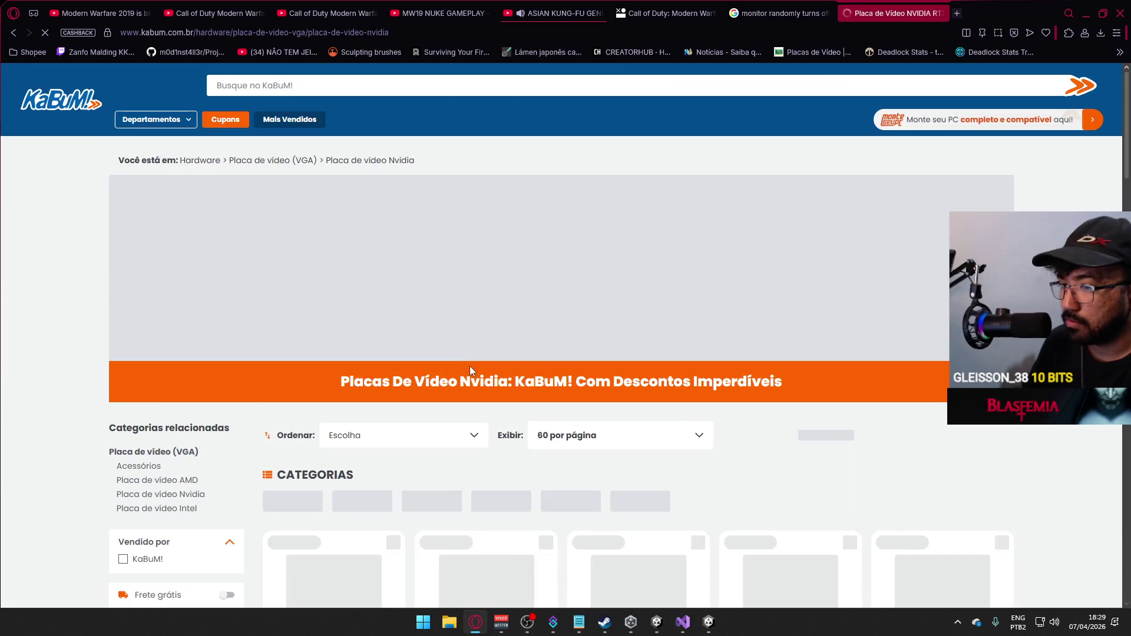
pyautogui.scroll(-3, 508, 356)
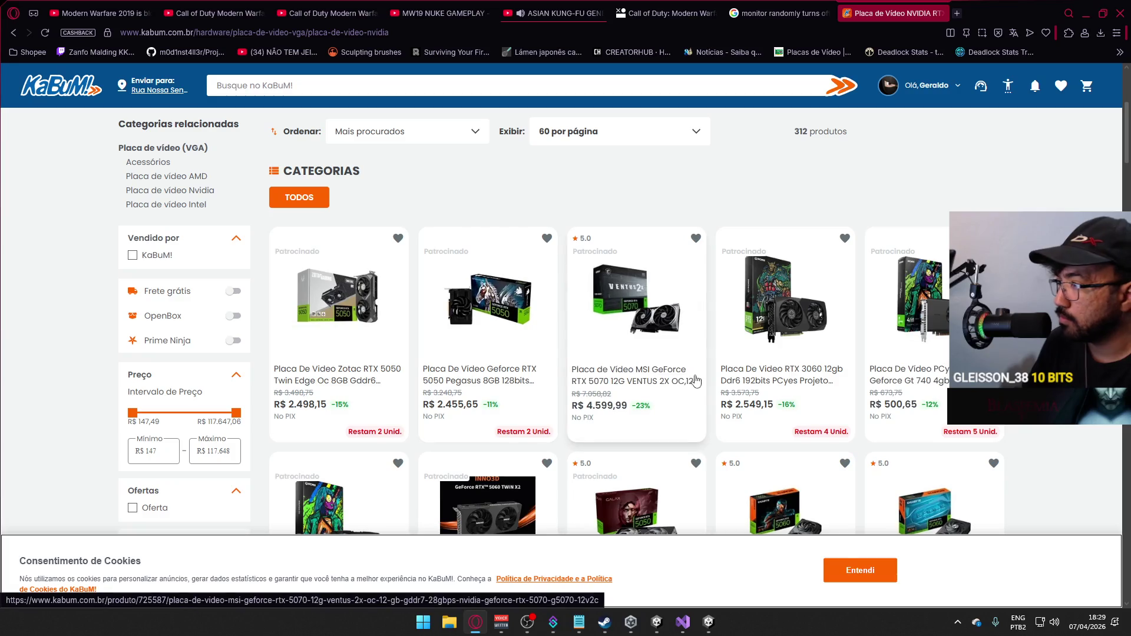
pyautogui.scroll(-2, 500, 320)
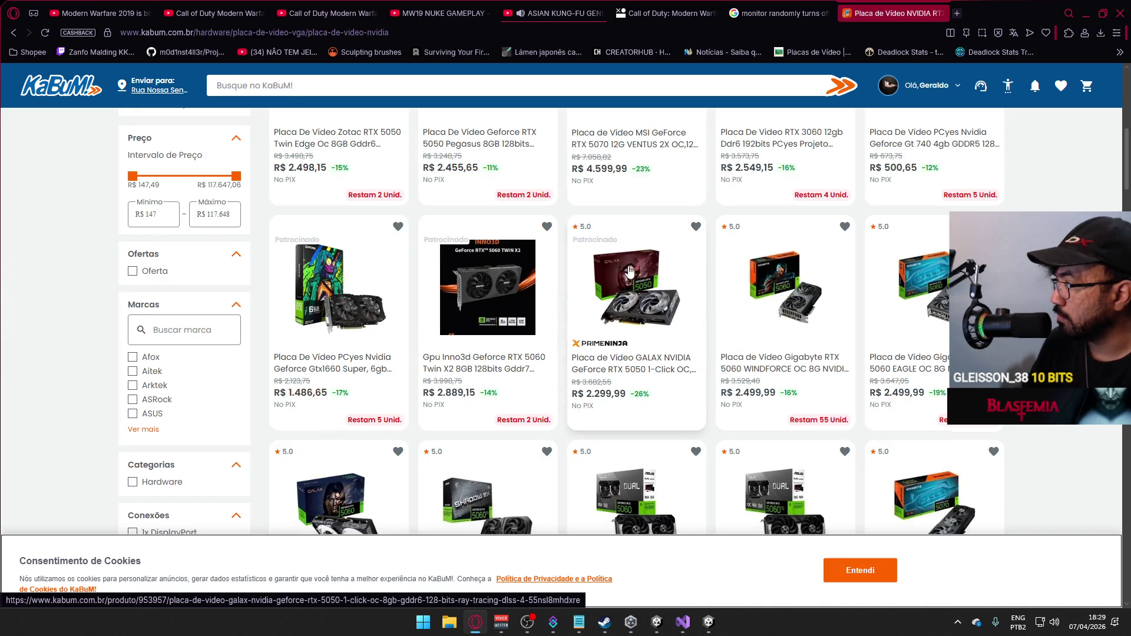
pyautogui.scroll(-2, 627, 274)
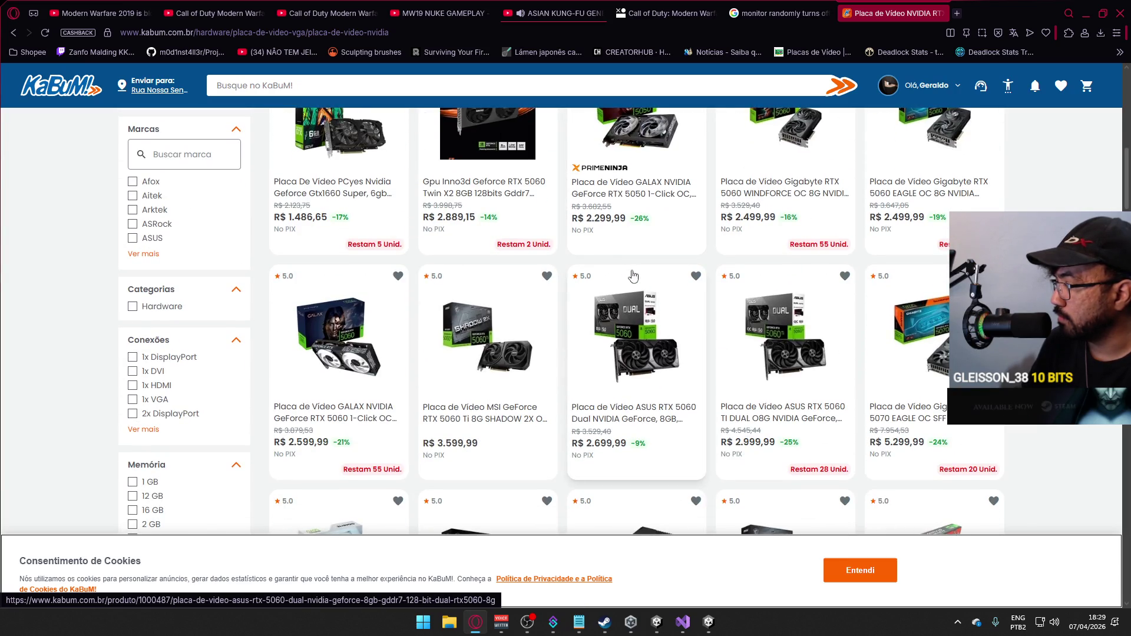
pyautogui.scroll(-2, 633, 276)
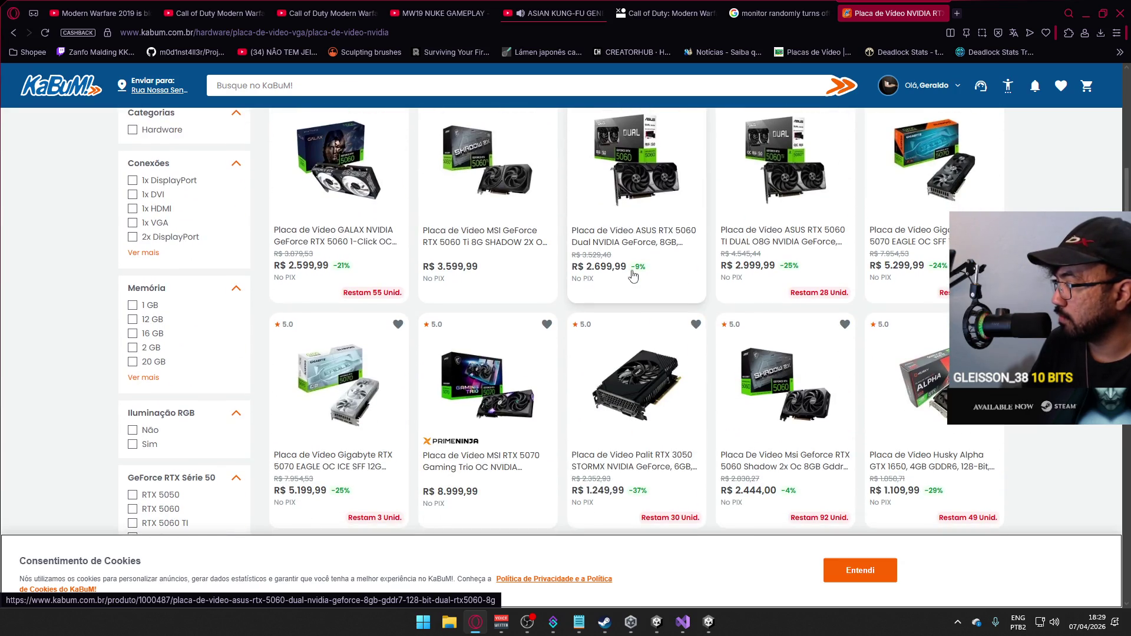
pyautogui.scroll(-2, 632, 274)
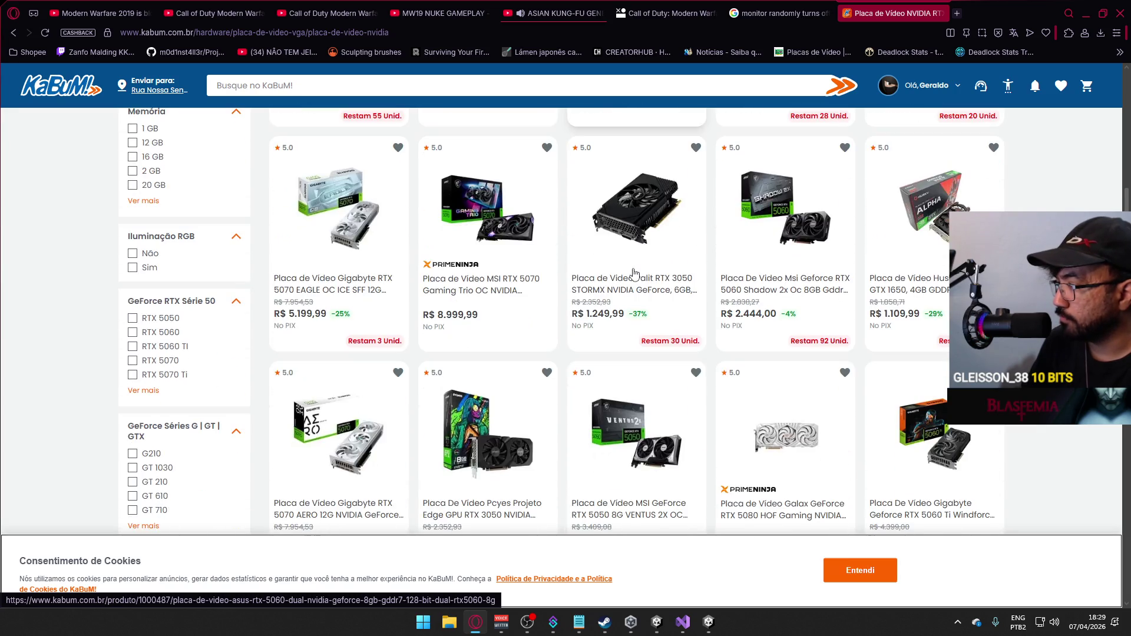
pyautogui.scroll(-2, 633, 273)
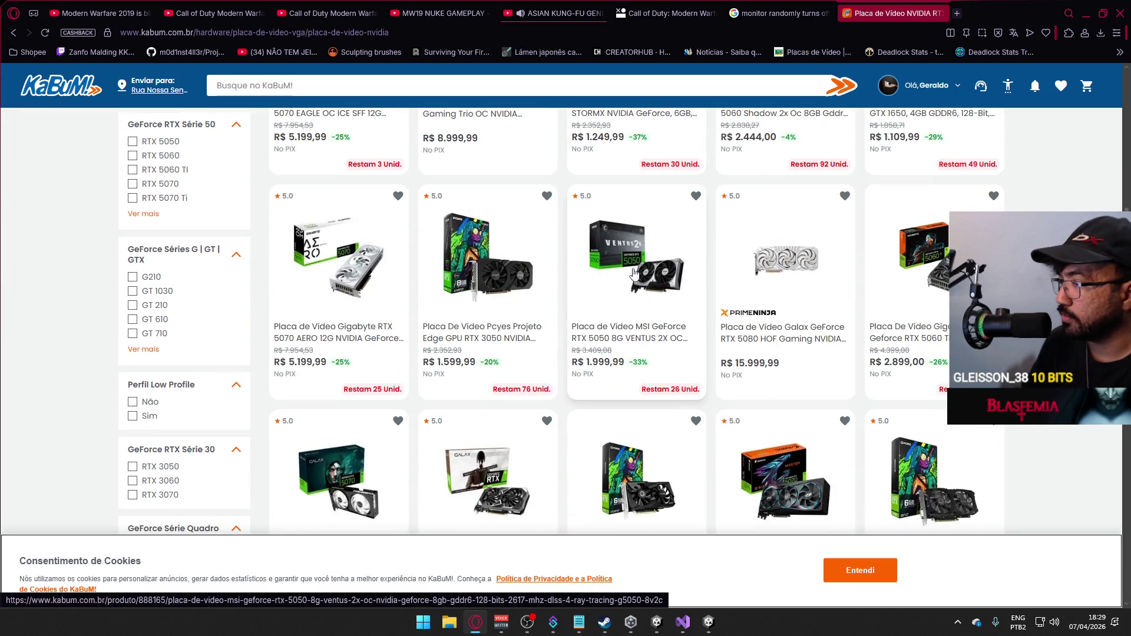
pyautogui.scroll(-2, 633, 274)
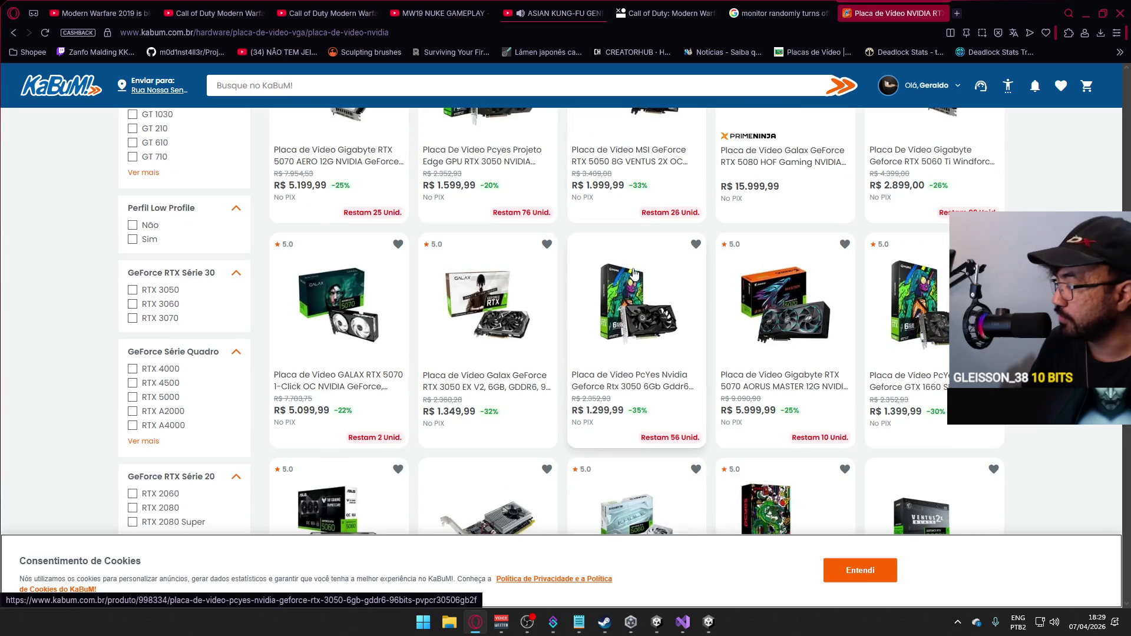
pyautogui.scroll(-1, 633, 274)
pyautogui.scroll(-1, 625, 285)
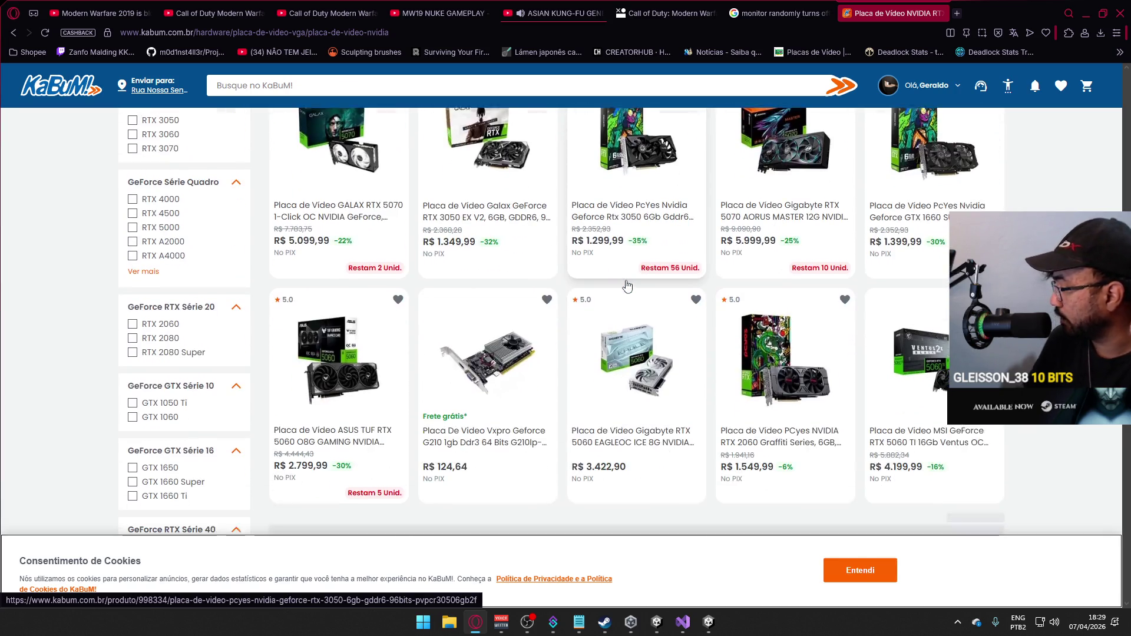
pyautogui.scroll(-2, 623, 290)
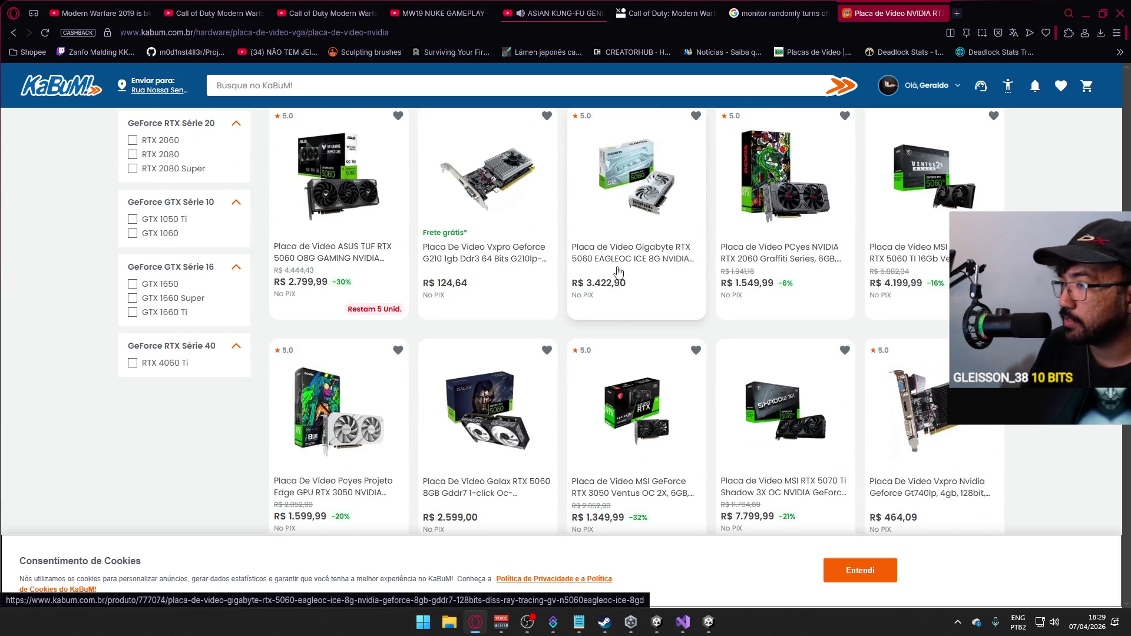
pyautogui.scroll(-1, 530, 263)
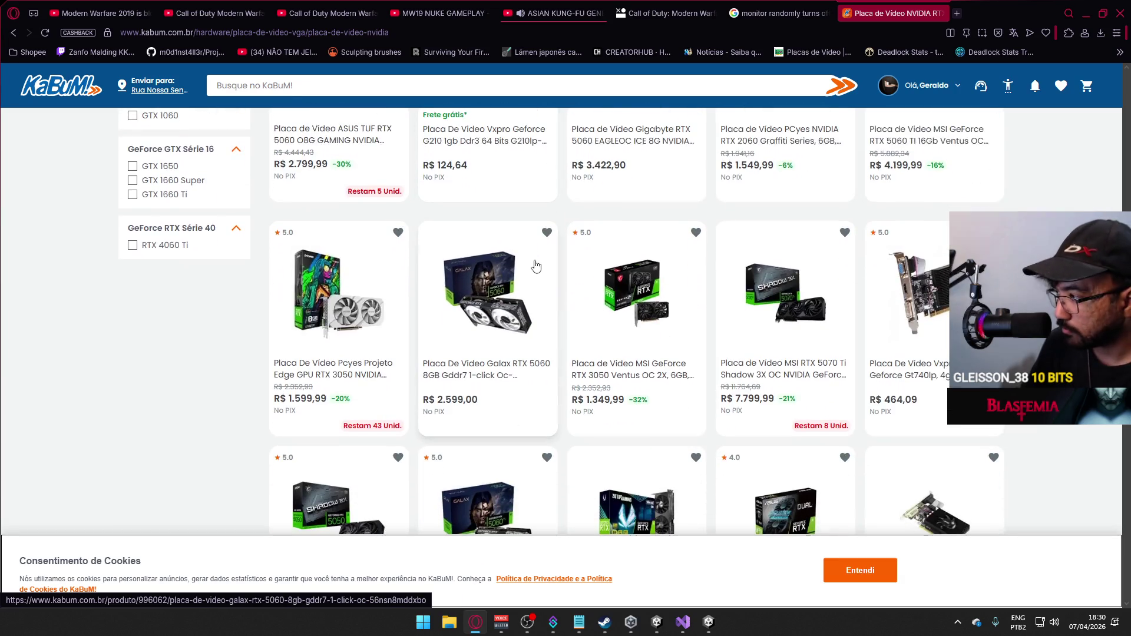
pyautogui.scroll(-1, 536, 265)
pyautogui.scroll(-2, 535, 265)
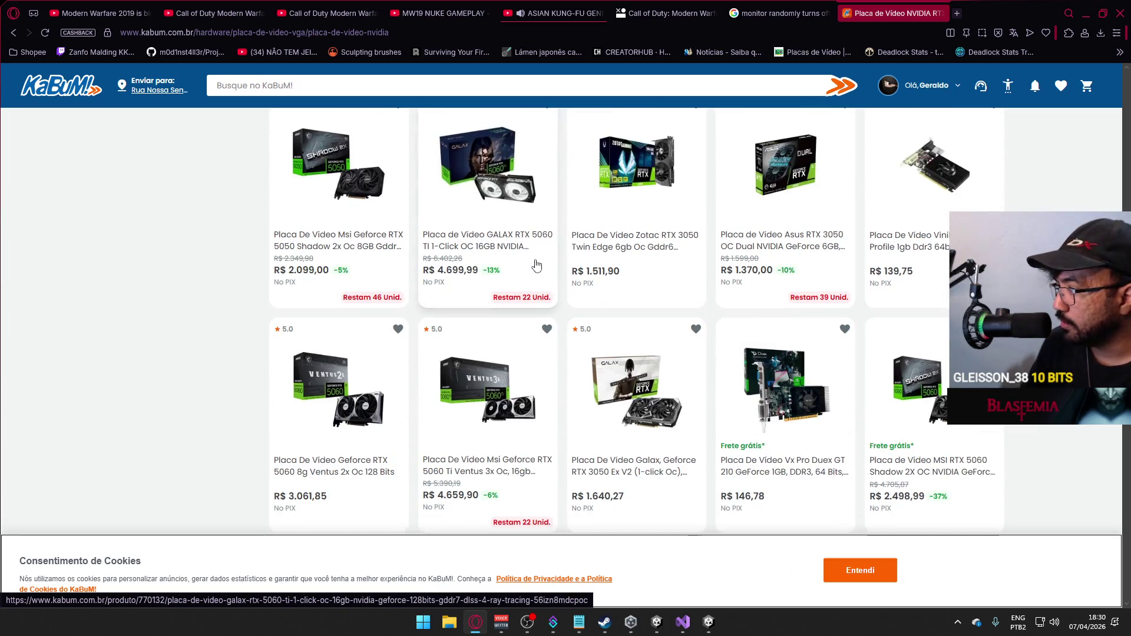
pyautogui.scroll(-1, 536, 265)
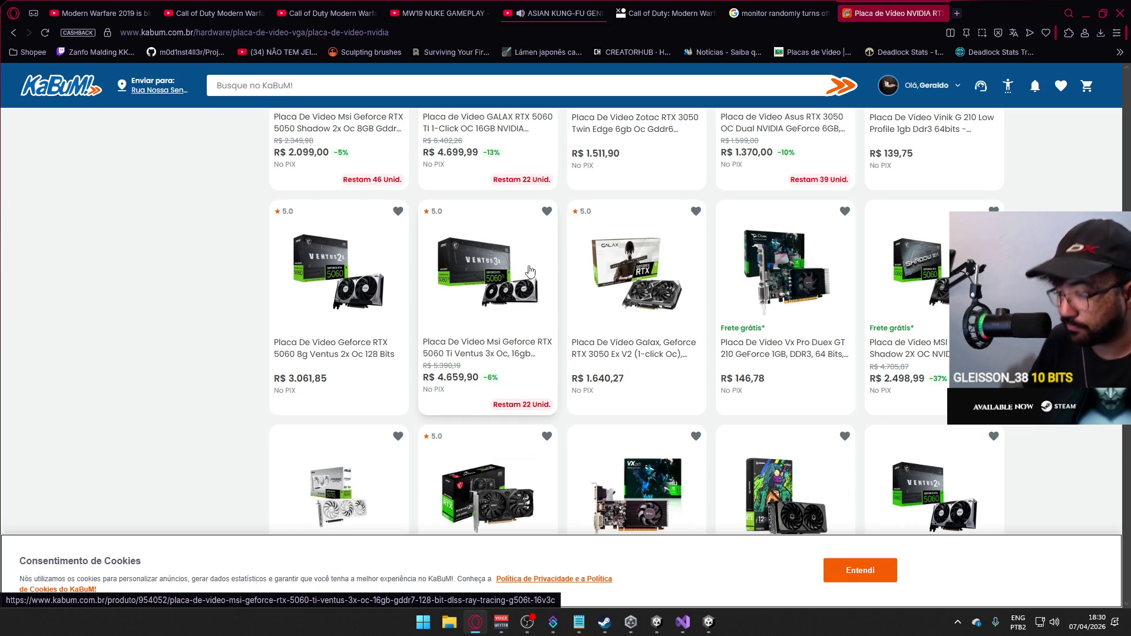
pyautogui.scroll(-1, 529, 270)
pyautogui.scroll(-1, 529, 269)
pyautogui.scroll(-1, 528, 269)
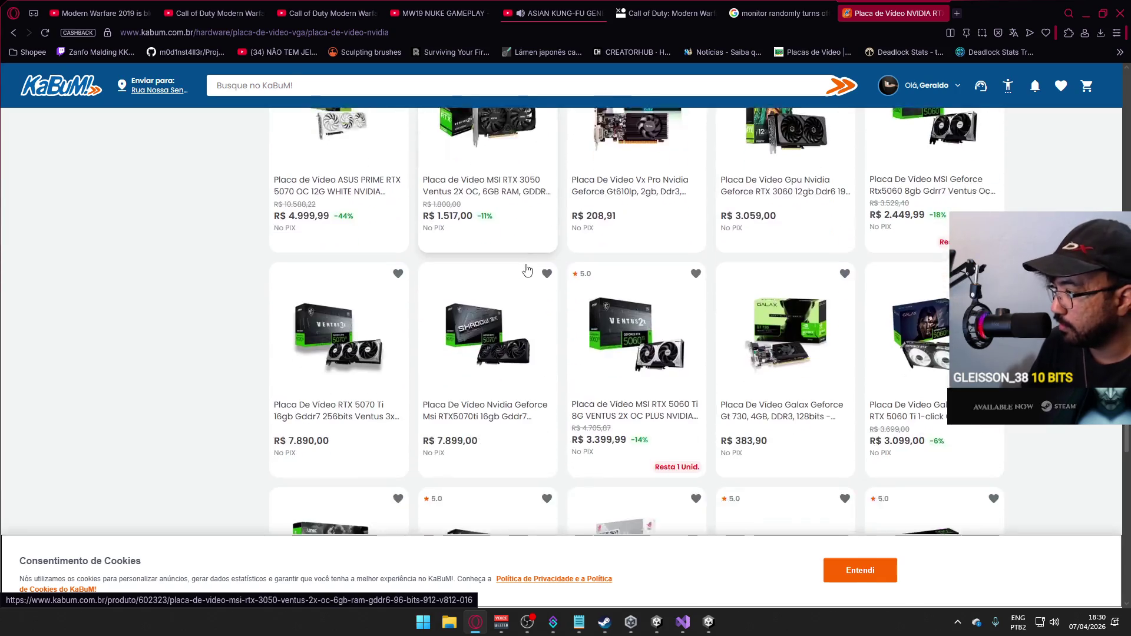
pyautogui.scroll(-1, 525, 270)
pyautogui.scroll(-1, 528, 270)
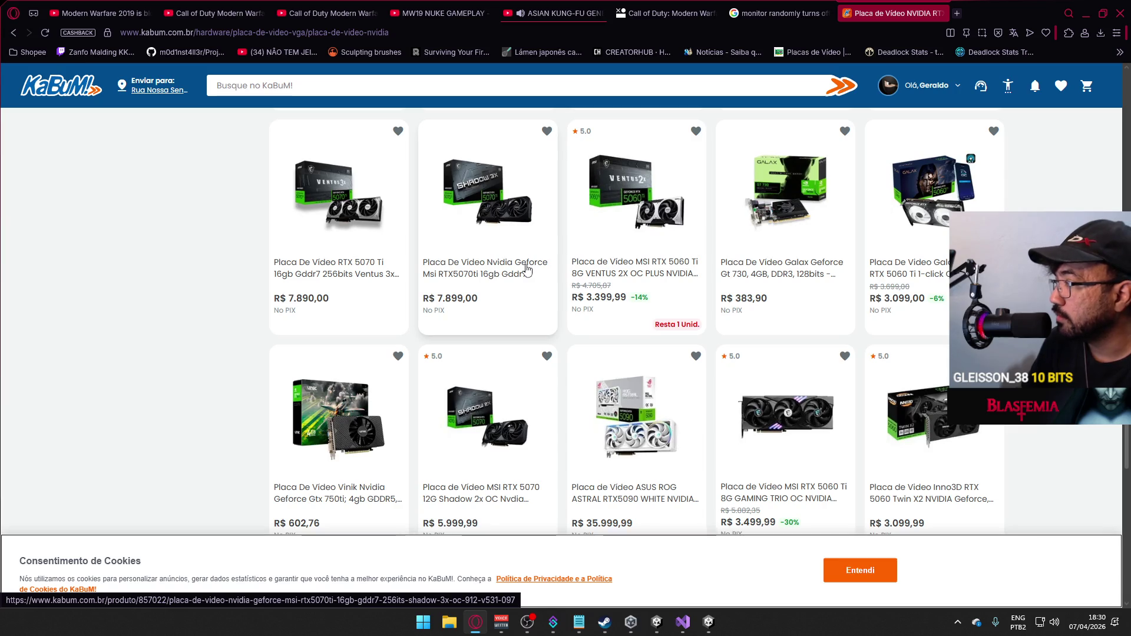
pyautogui.scroll(-2, 526, 270)
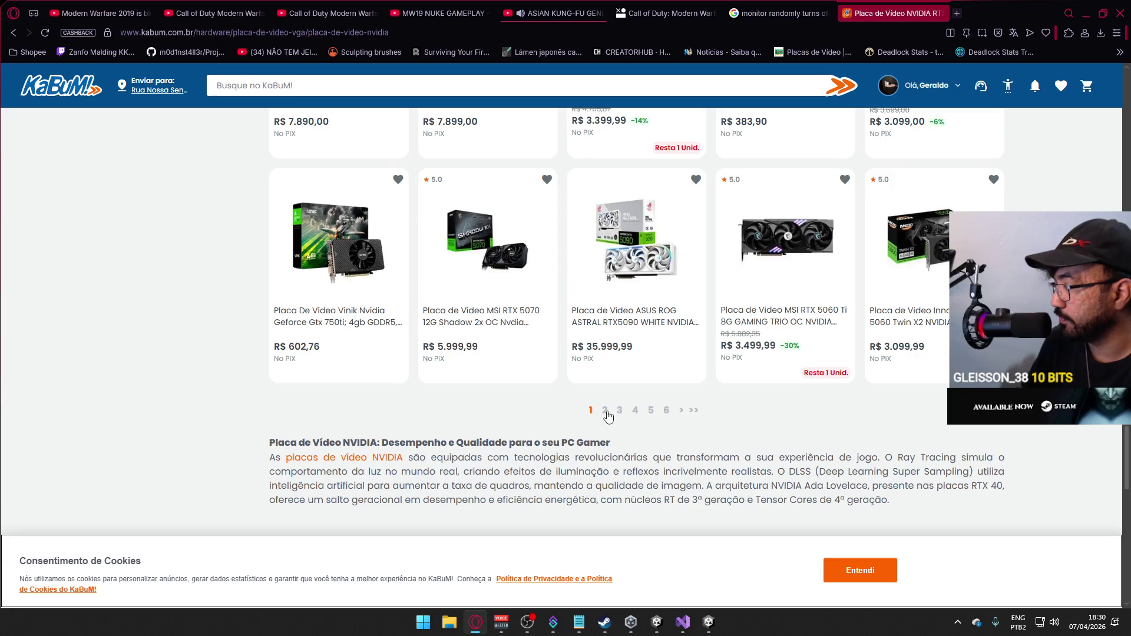
pyautogui.click(680, 411)
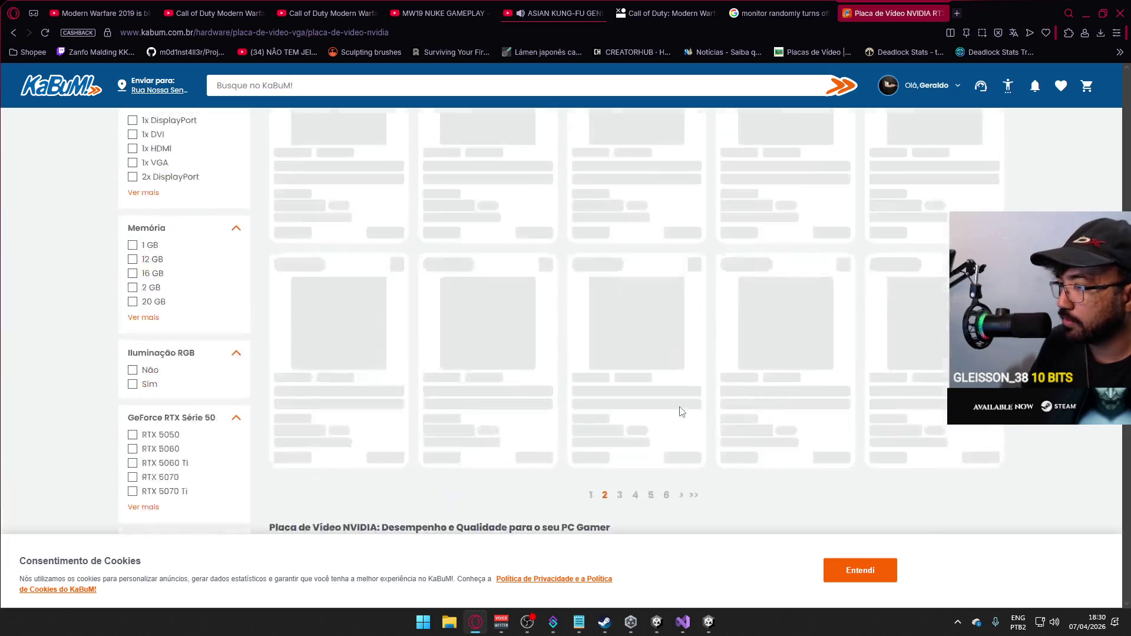
pyautogui.scroll(-1, 675, 398)
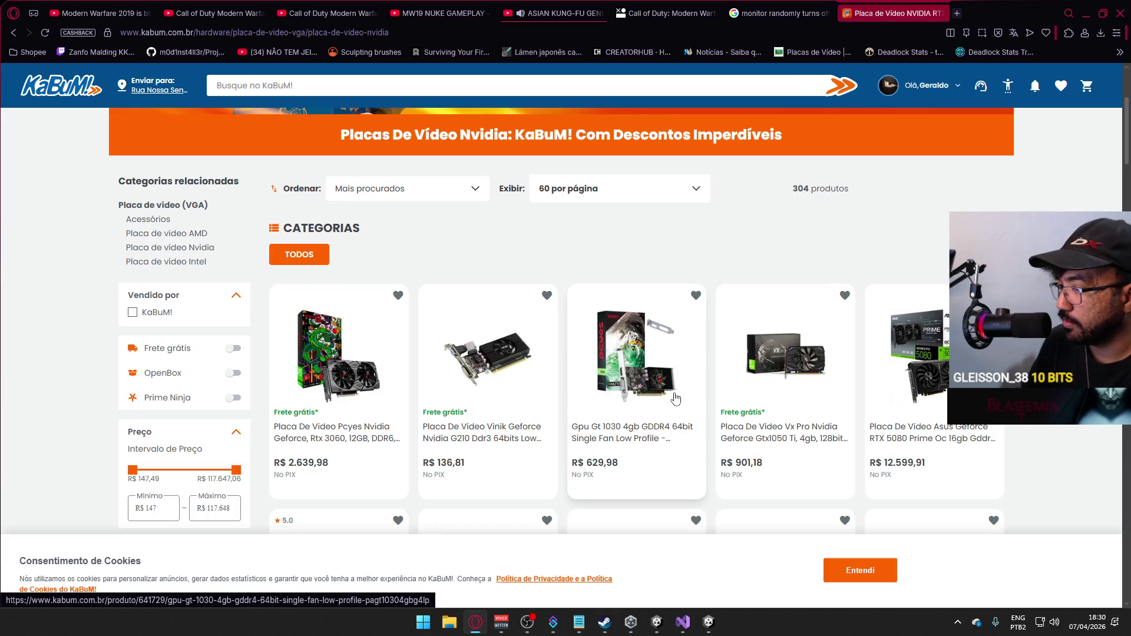
pyautogui.scroll(-2, 676, 397)
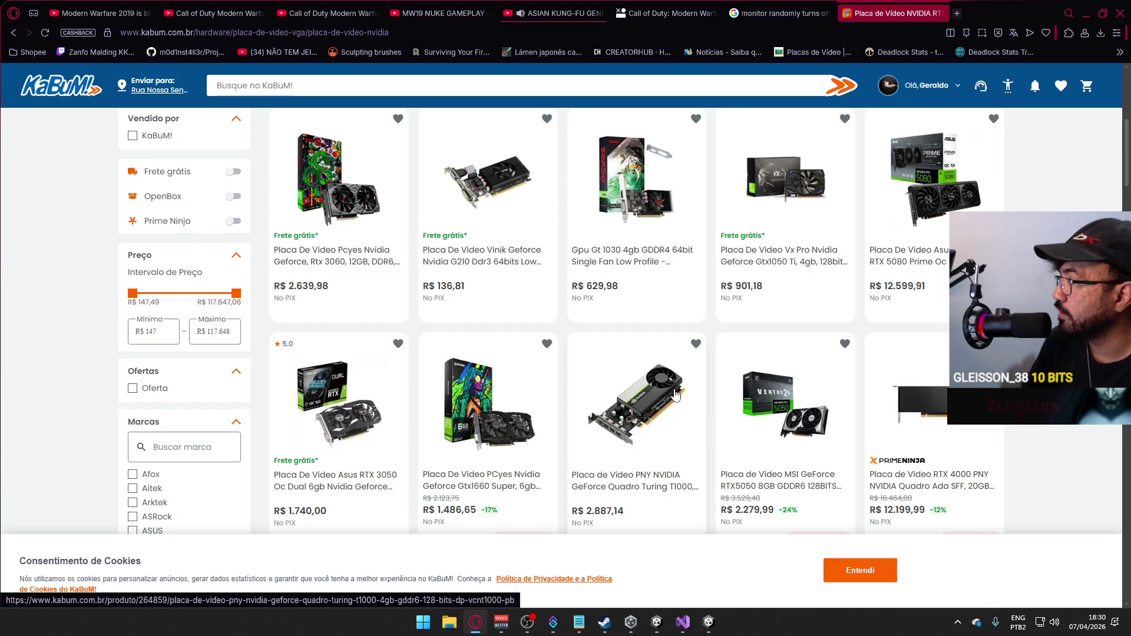
pyautogui.scroll(-2, 676, 395)
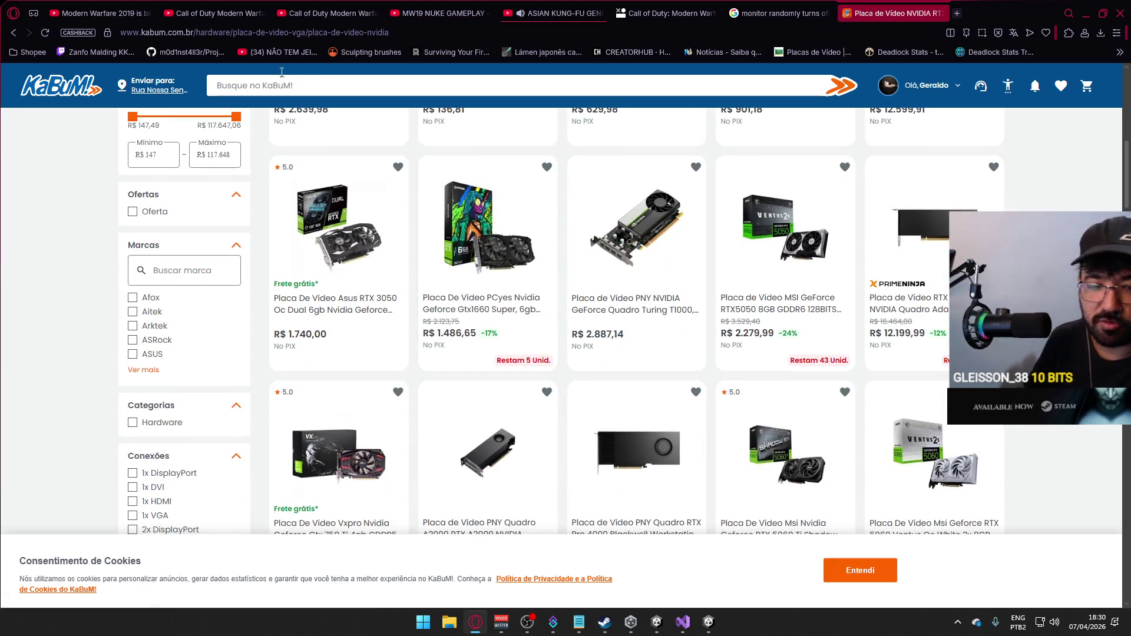
# Clear the unfinished address and load the Promotech Placas de Vídeo page from the bookmarks overflow.
pyautogui.click(258, 36)
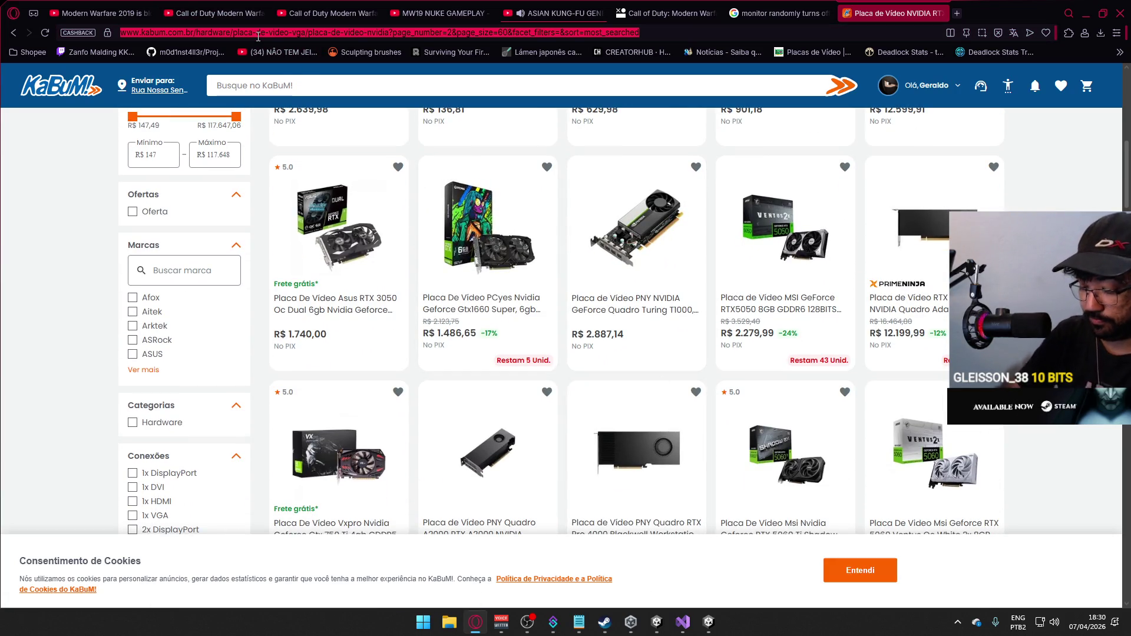
pyautogui.write('pacas')
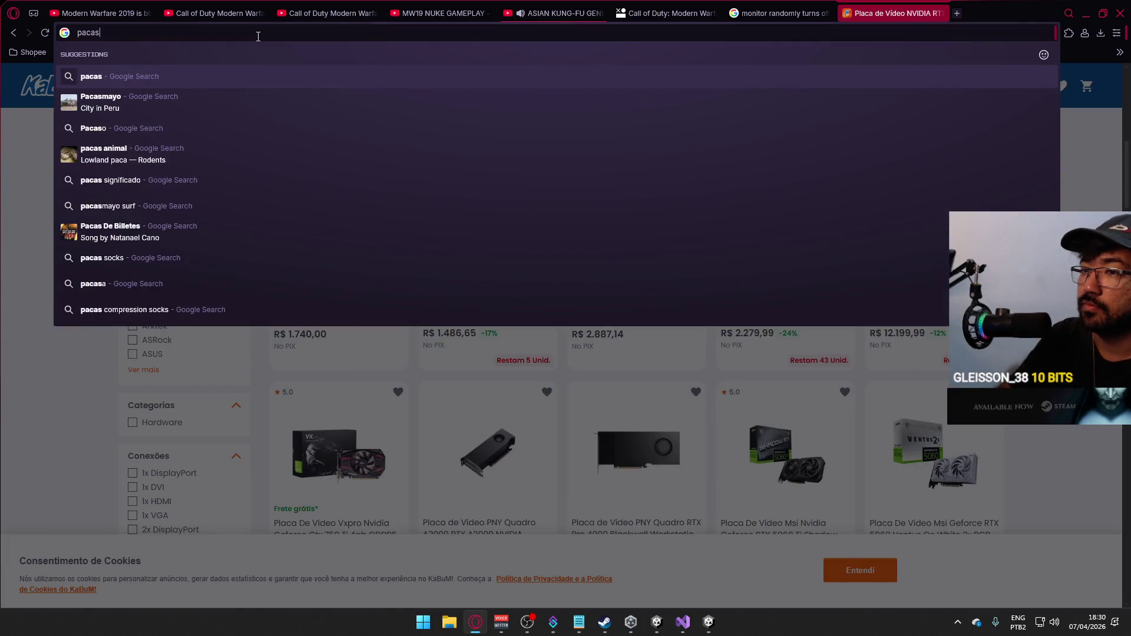
pyautogui.press('BackSpace')
pyautogui.press('BackSpace')
pyautogui.press('BackSpace')
pyautogui.press('BackSpace')
pyautogui.write('lacas')
pyautogui.write('vid')
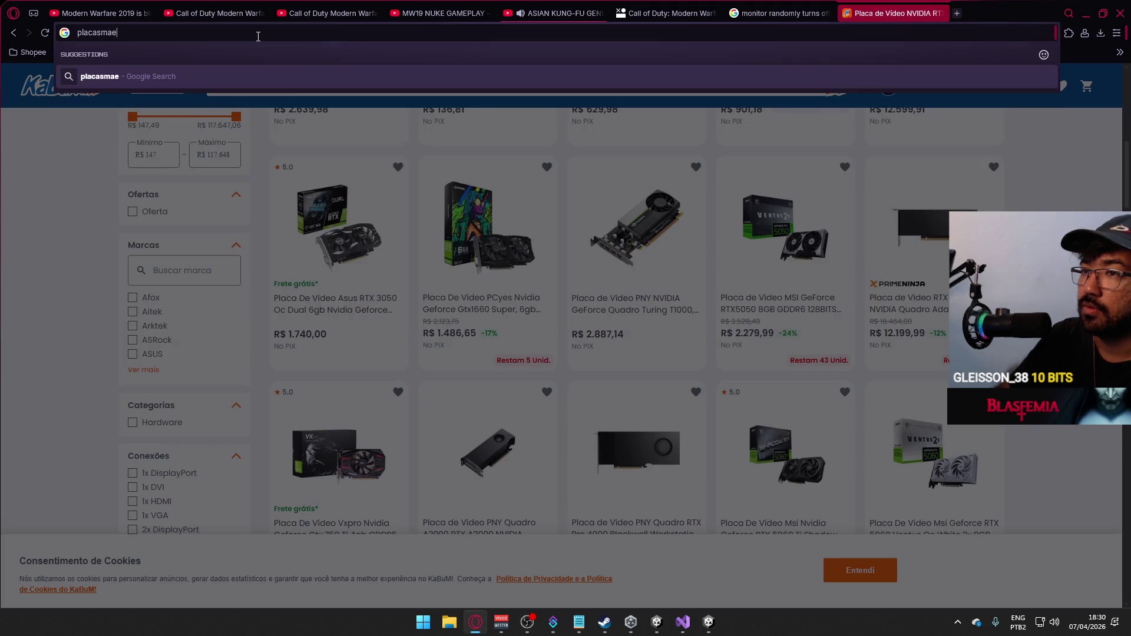
pyautogui.hotkey('ctrl', 'a')
pyautogui.press('BackSpace')
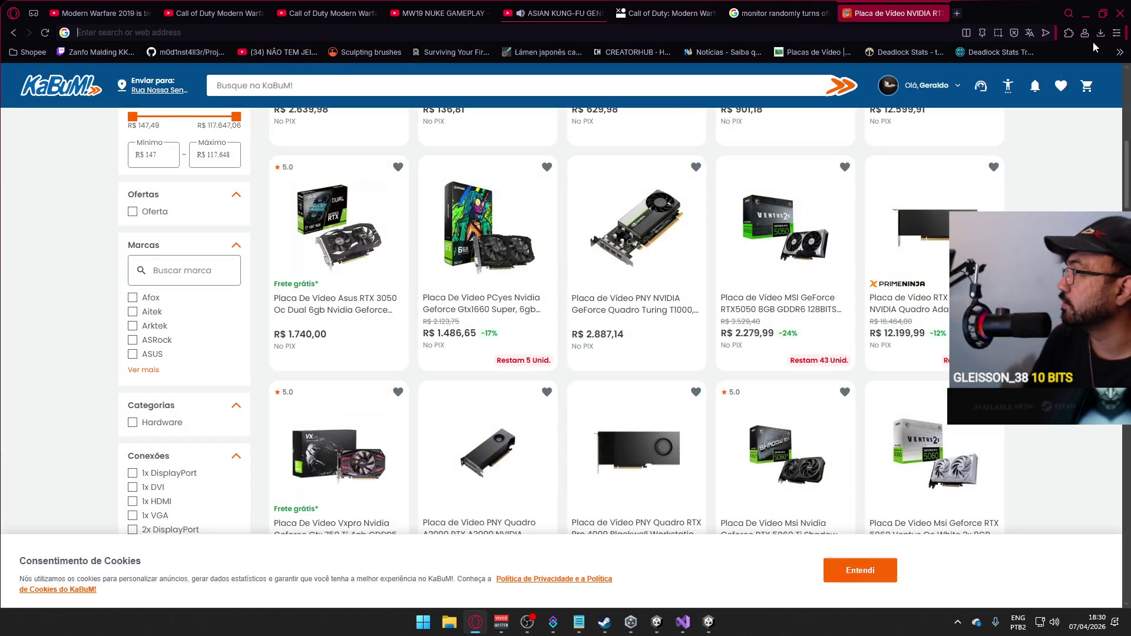
pyautogui.click(1119, 52)
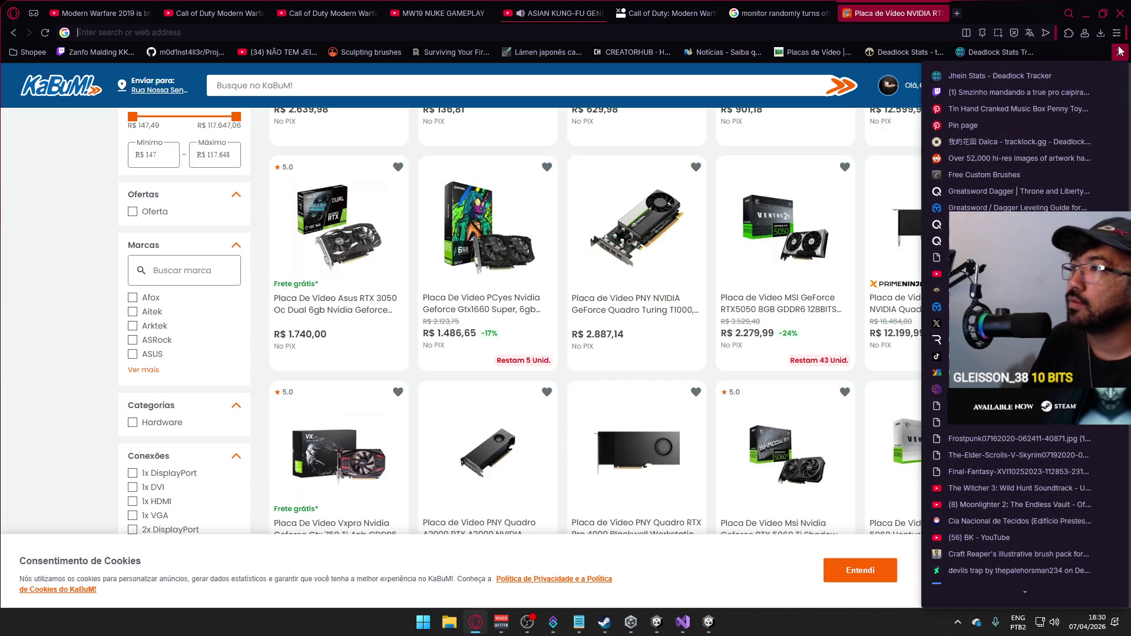
pyautogui.click(813, 51)
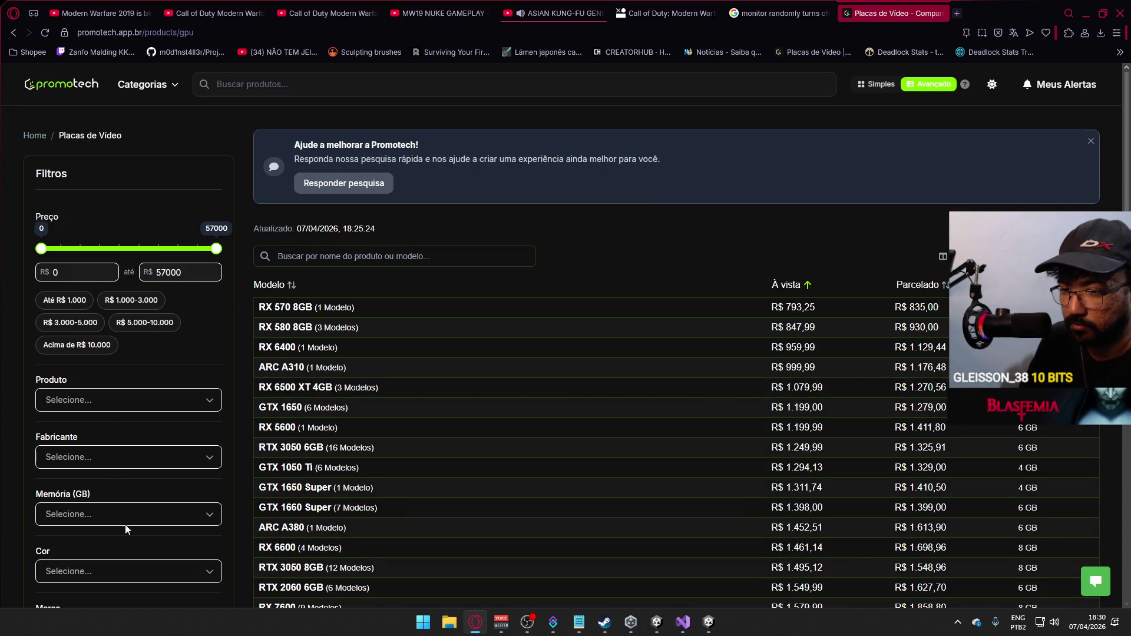
pyautogui.scroll(-1, 126, 529)
# Filter Marca to NVIDIA and sort the À vista column from highest price down.
pyautogui.click(157, 506)
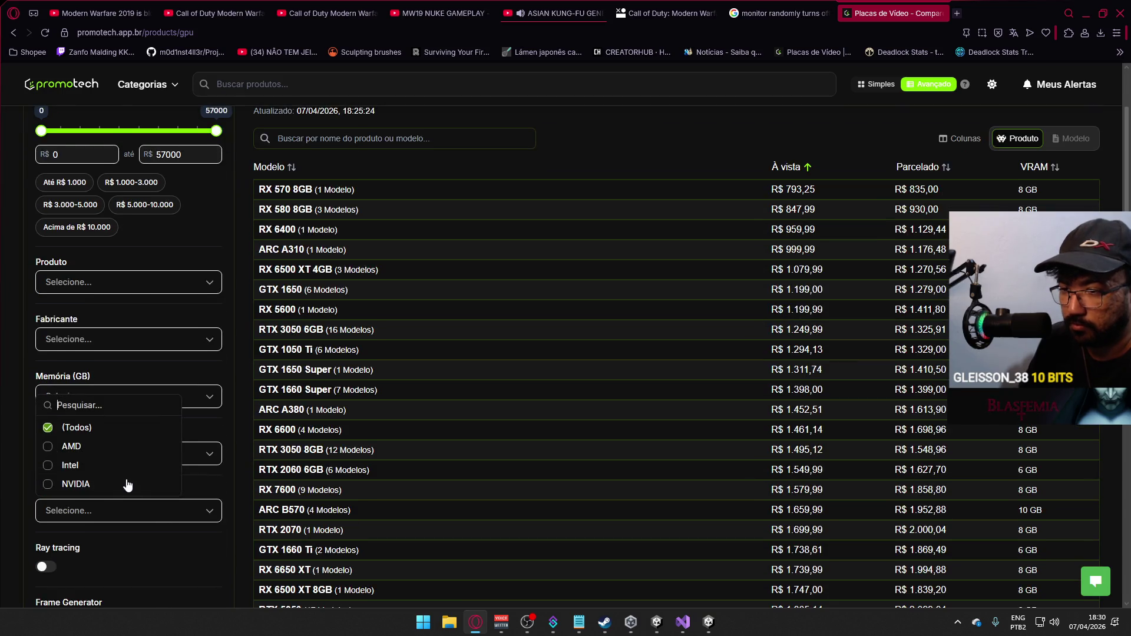
pyautogui.click(74, 482)
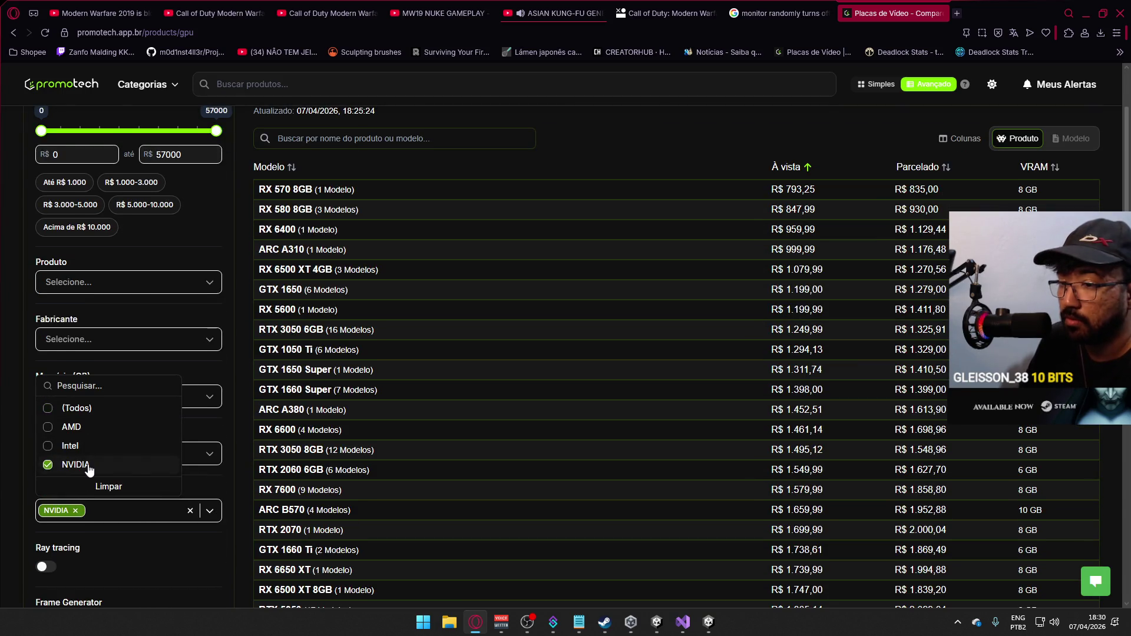
pyautogui.click(168, 549)
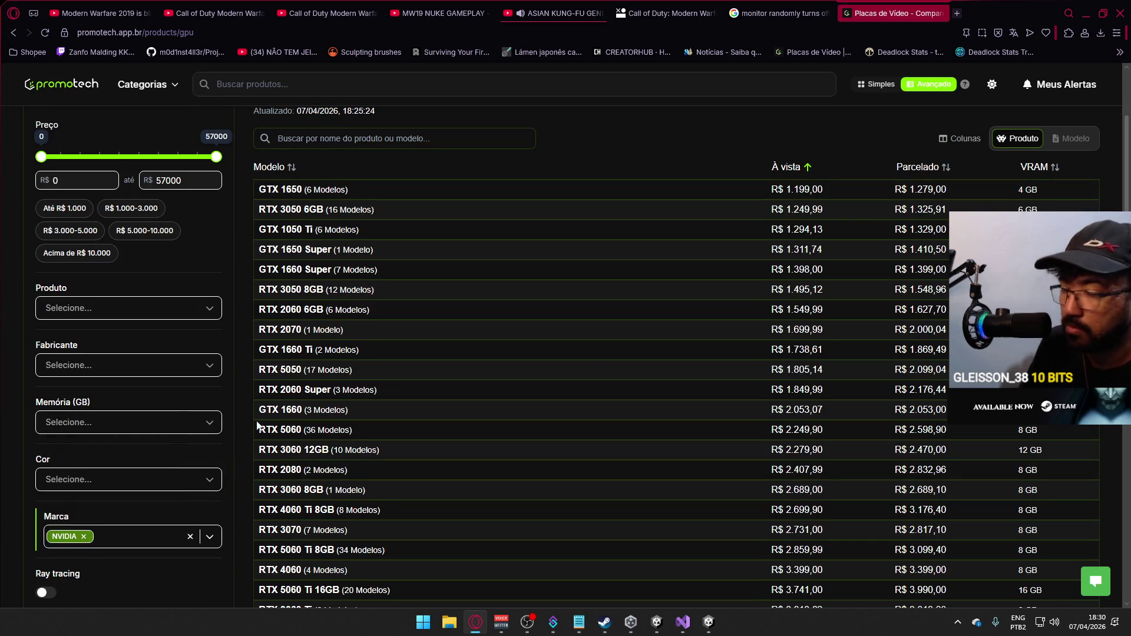
pyautogui.click(792, 172)
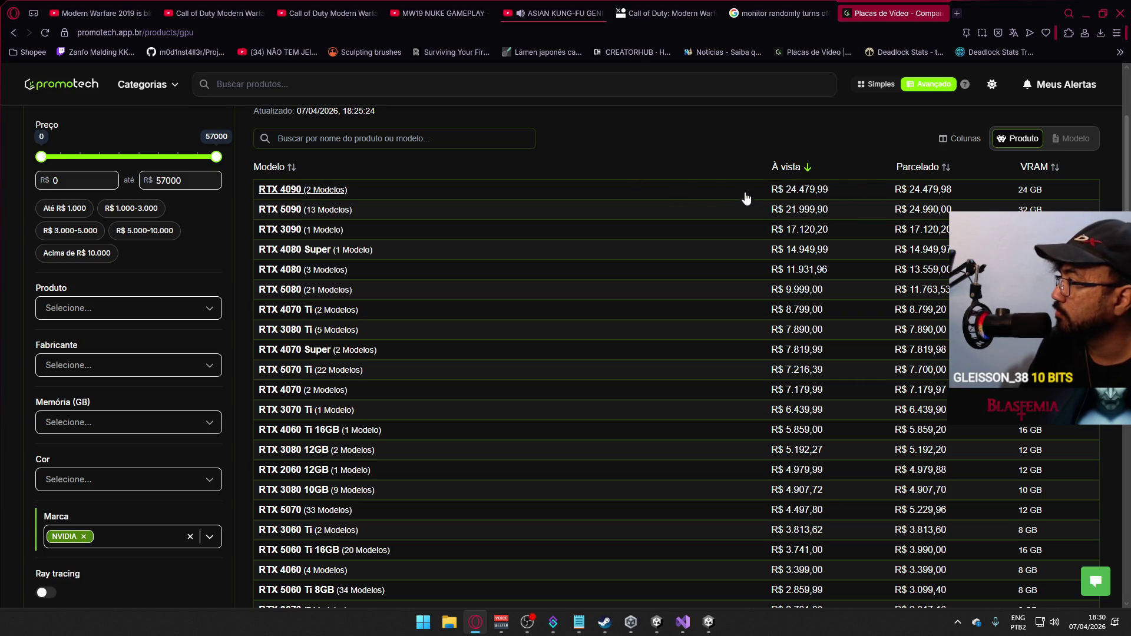
pyautogui.scroll(-2, 783, 243)
pyautogui.scroll(-2, 782, 243)
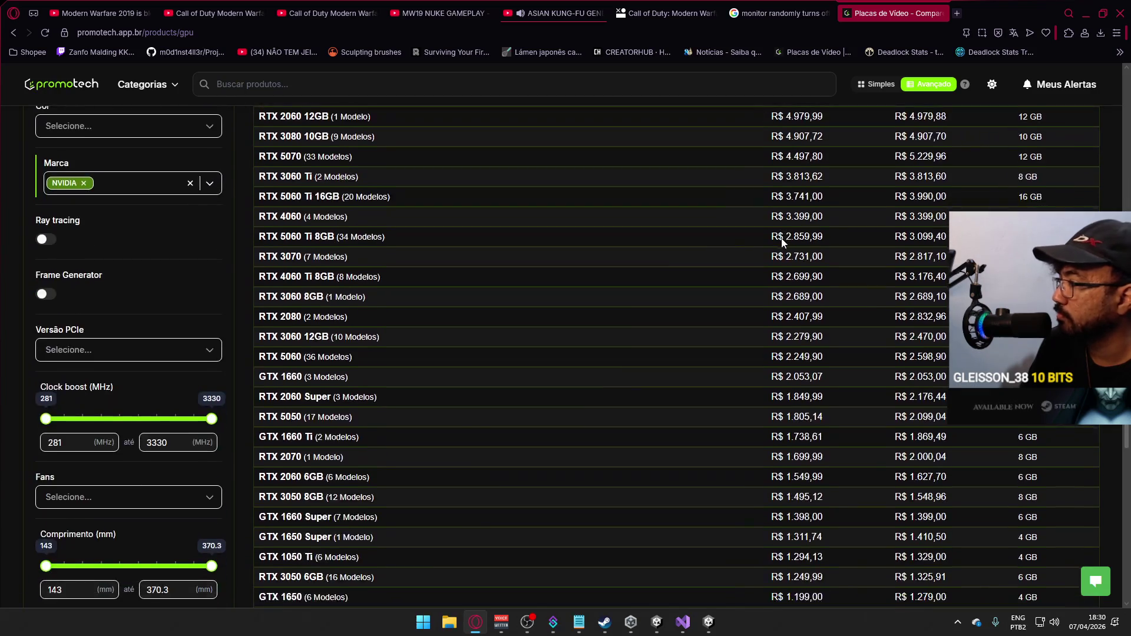
pyautogui.scroll(-3, 782, 243)
pyautogui.scroll(1, 782, 243)
pyautogui.scroll(1, 782, 244)
pyautogui.scroll(1, 778, 237)
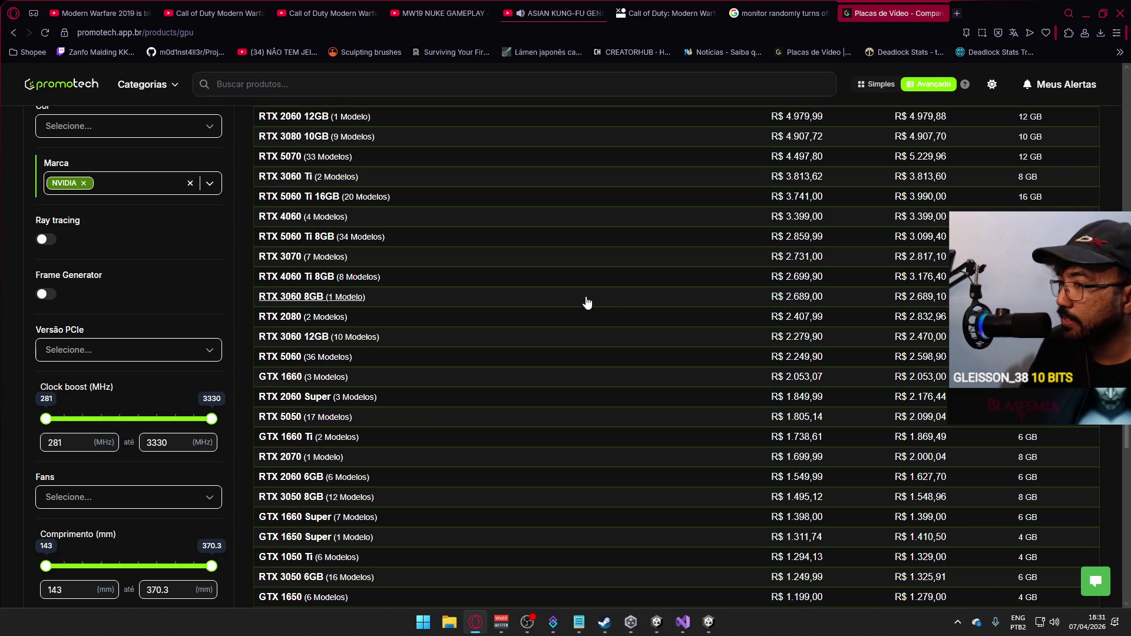
pyautogui.scroll(1, 586, 296)
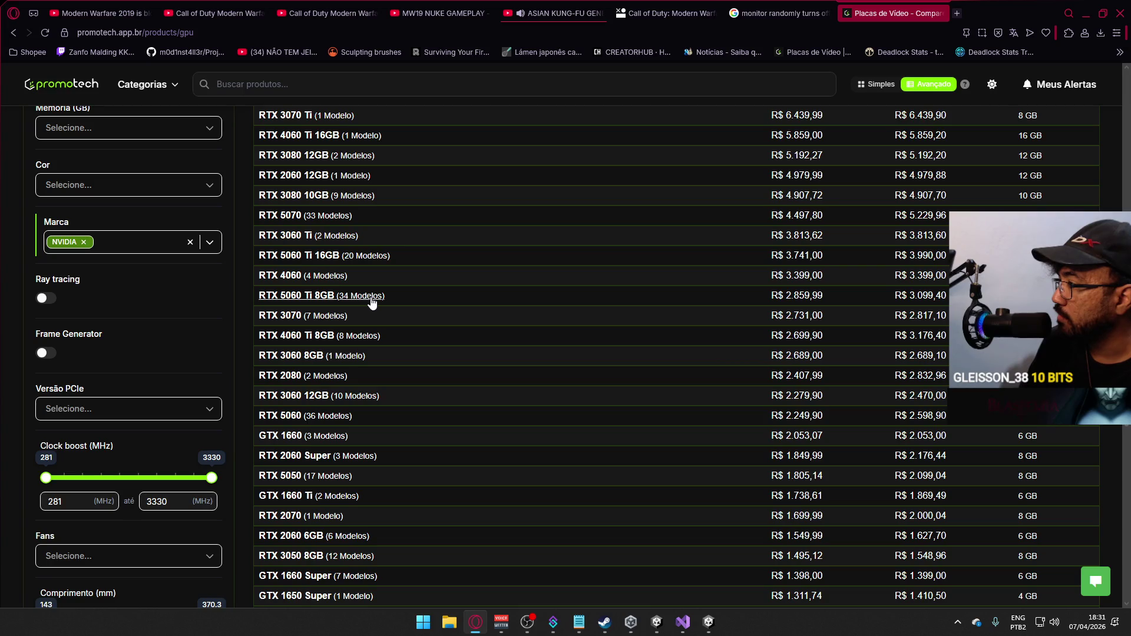
pyautogui.scroll(1, 443, 308)
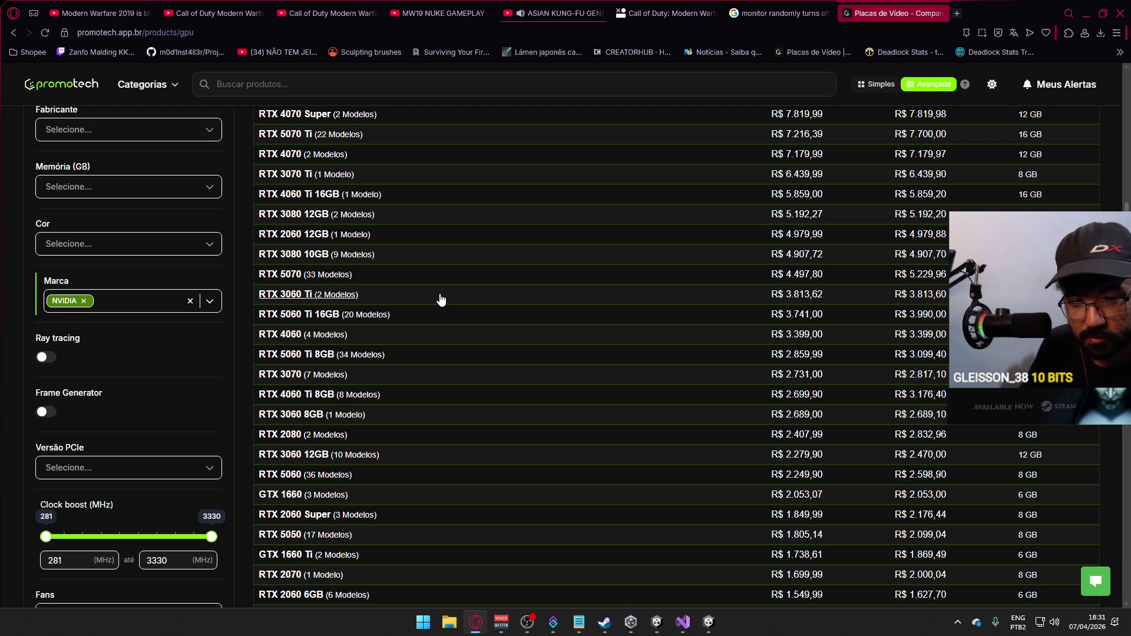
pyautogui.scroll(1, 467, 305)
pyautogui.scroll(1, 466, 305)
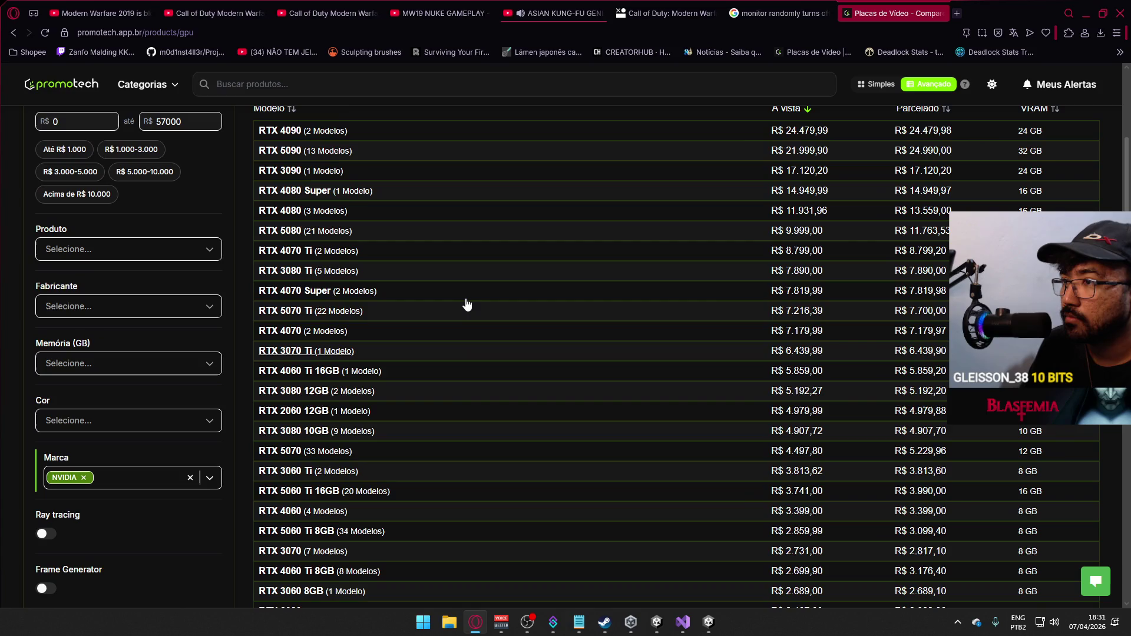
pyautogui.scroll(-3, 466, 305)
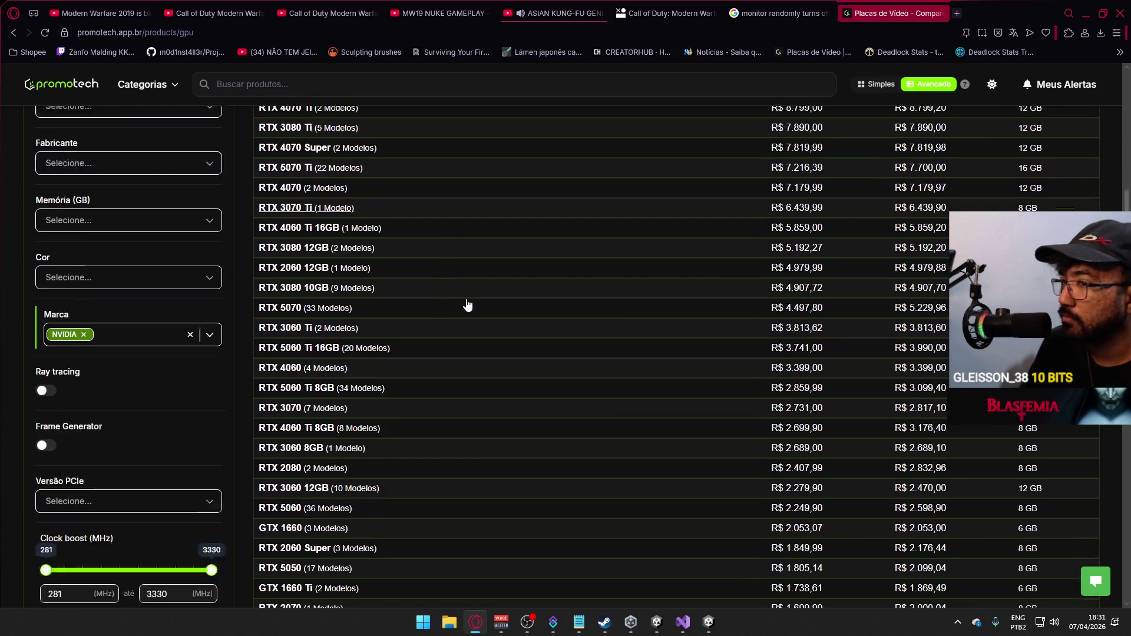
pyautogui.scroll(-3, 467, 305)
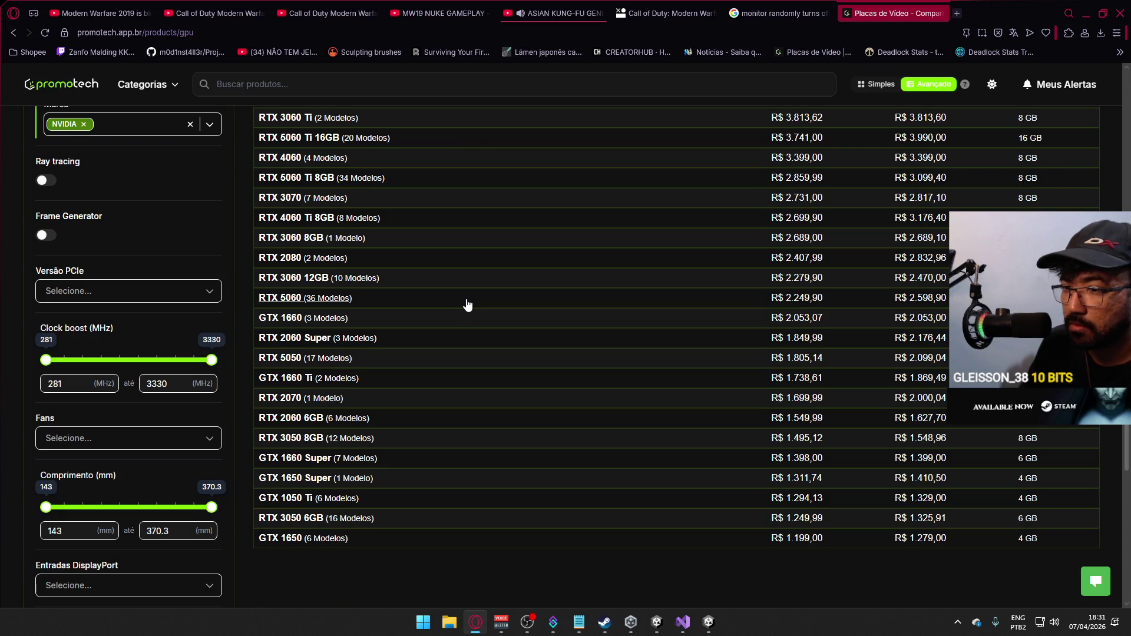
pyautogui.scroll(-3, 467, 306)
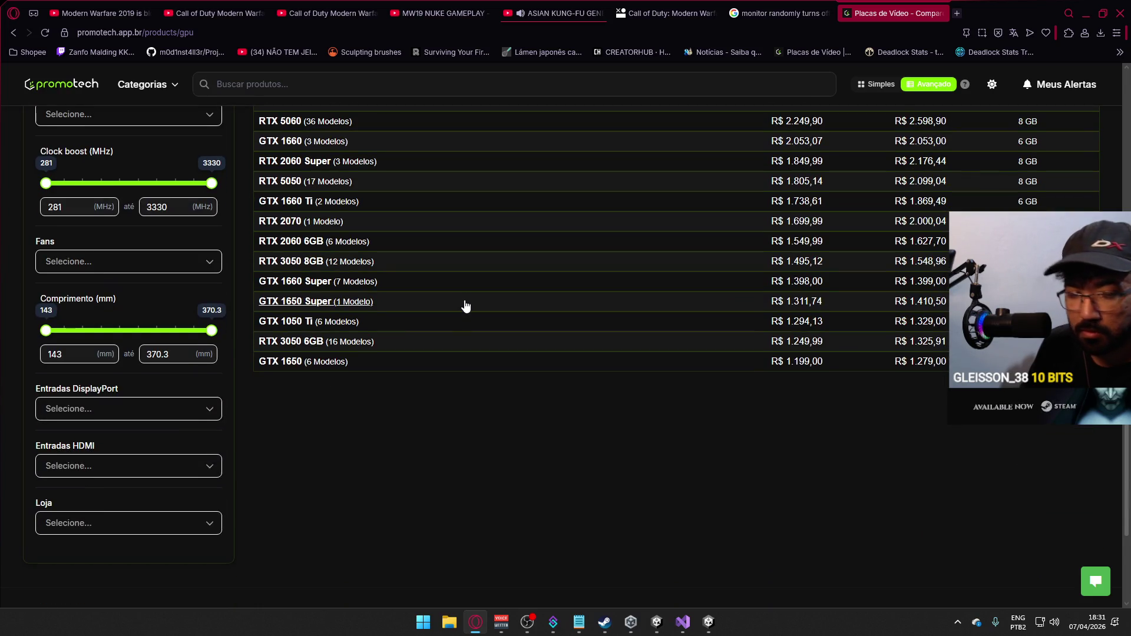
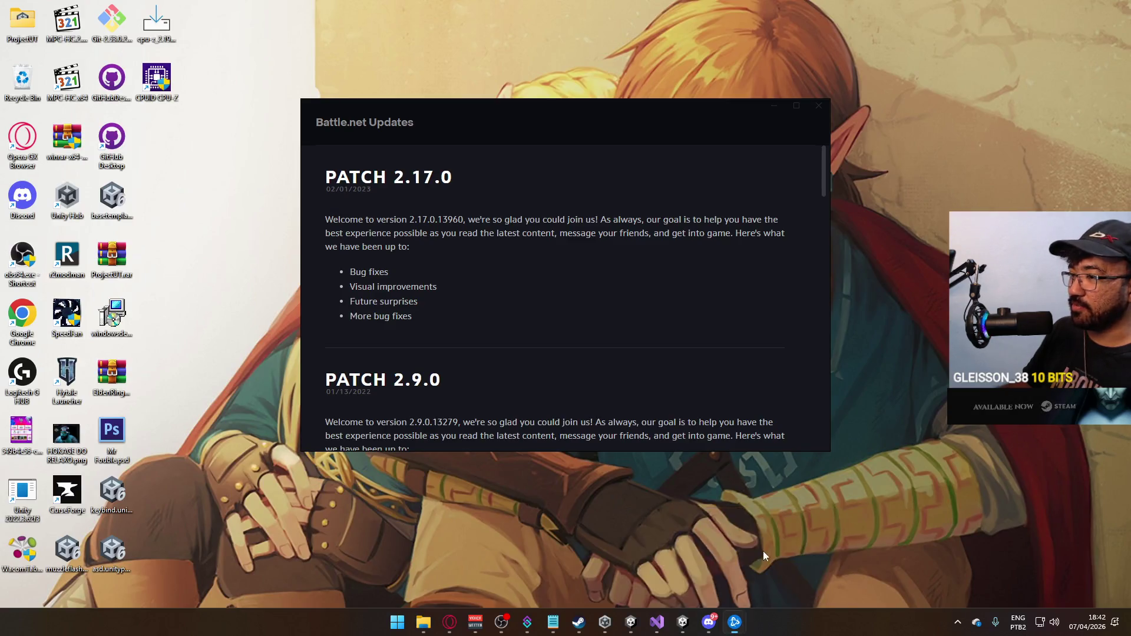
# Bring the Battle.net updates and main launcher windows forward from the taskbar.
pyautogui.click(768, 566)
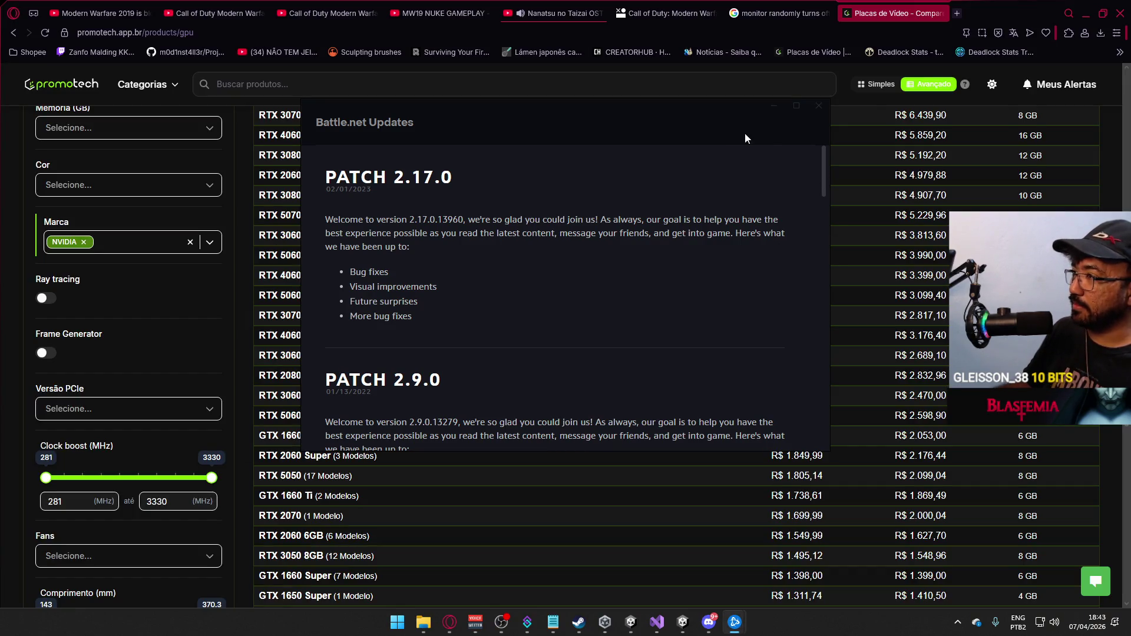
pyautogui.click(606, 86)
pyautogui.moveTo(734, 622)
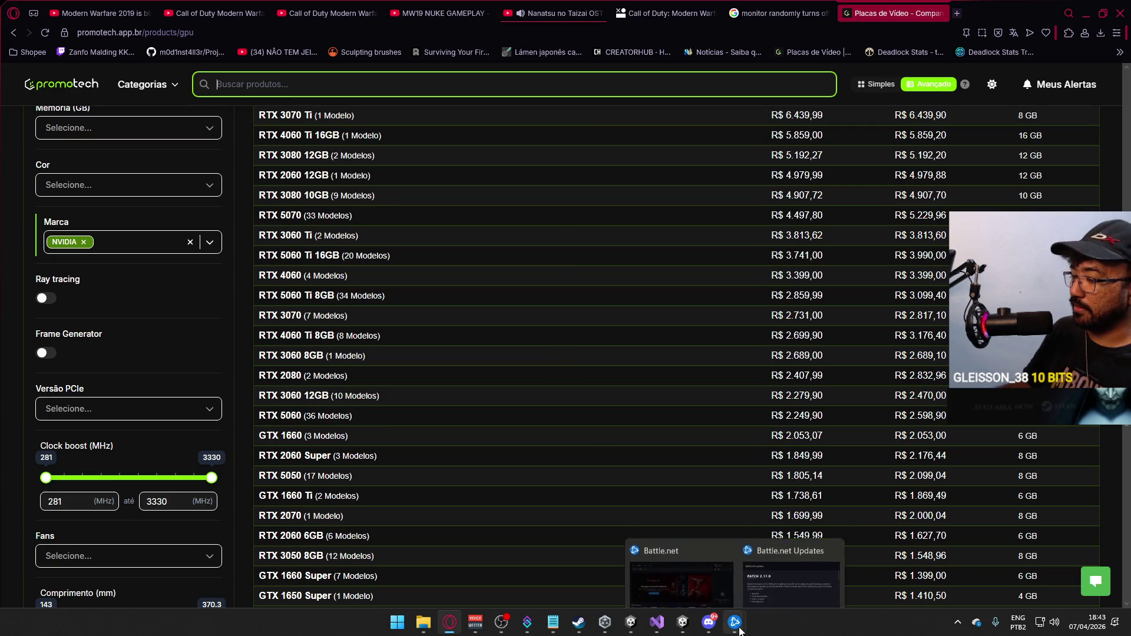
pyautogui.click(805, 583)
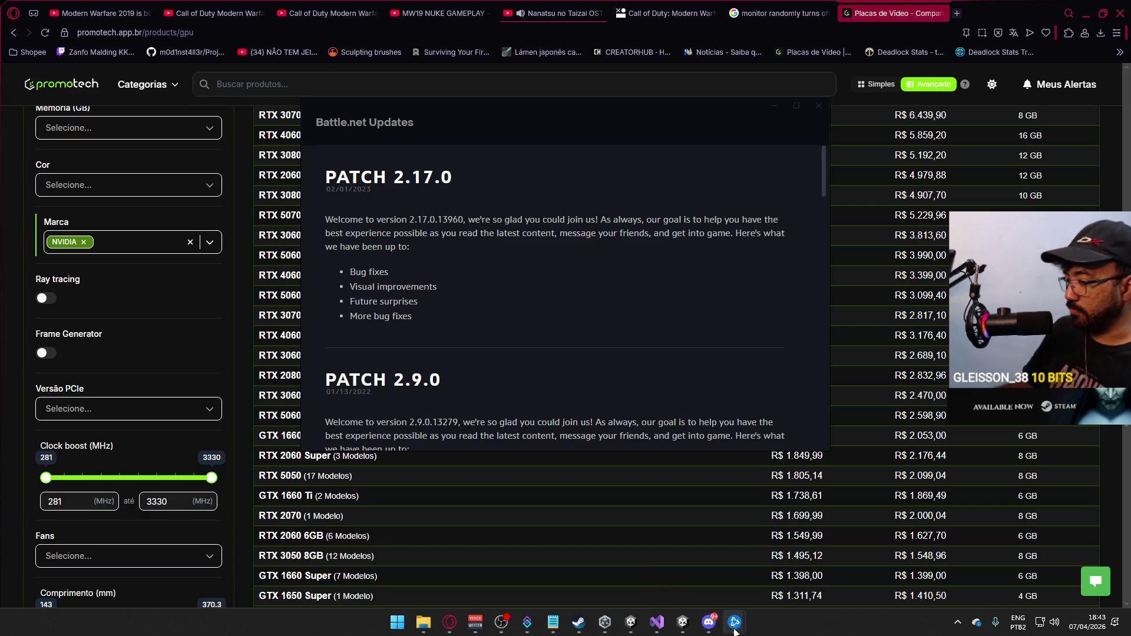
pyautogui.click(703, 519)
pyautogui.click(826, 417)
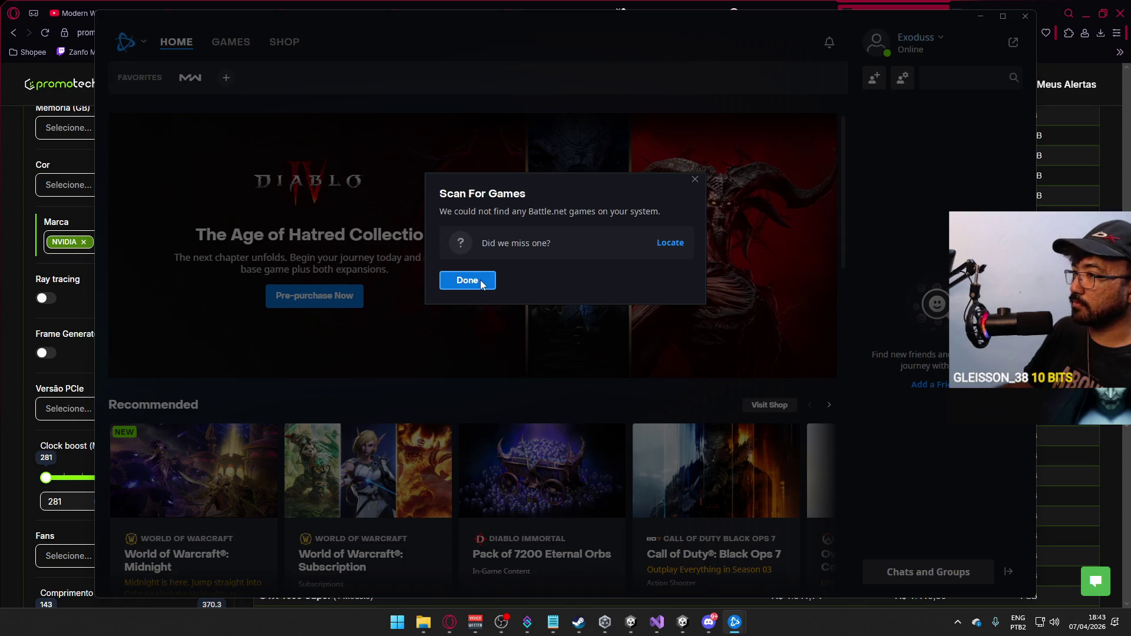
# Dismiss the no-games-found scan and Welcome prompts, close Updates and show the install folder.
pyautogui.click(479, 279)
pyautogui.click(768, 196)
pyautogui.moveTo(735, 622)
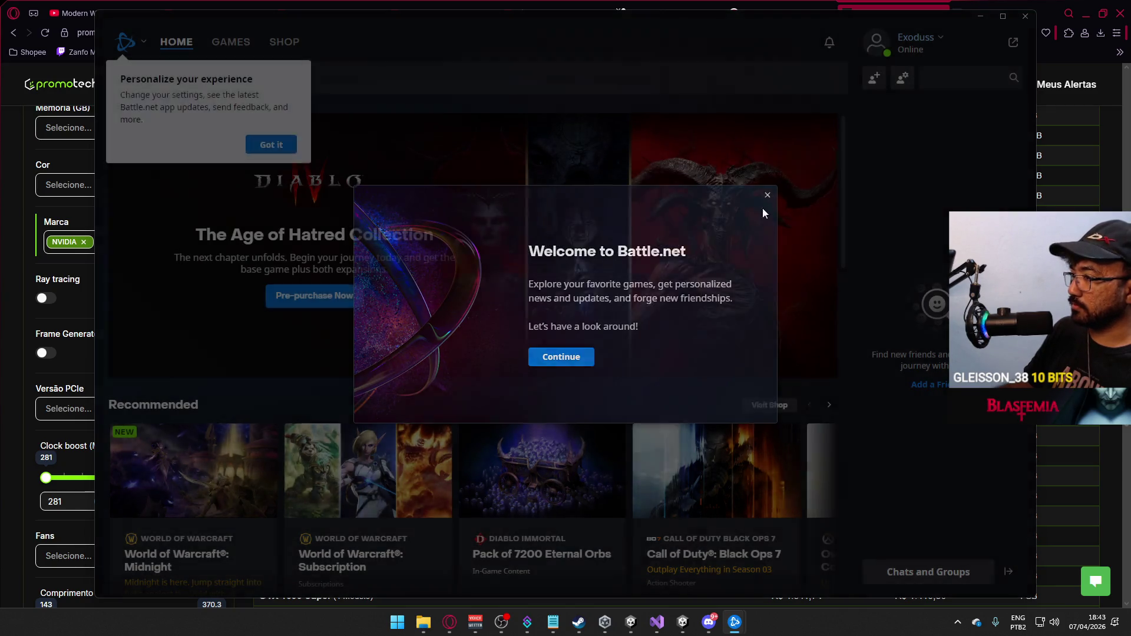
pyautogui.click(832, 522)
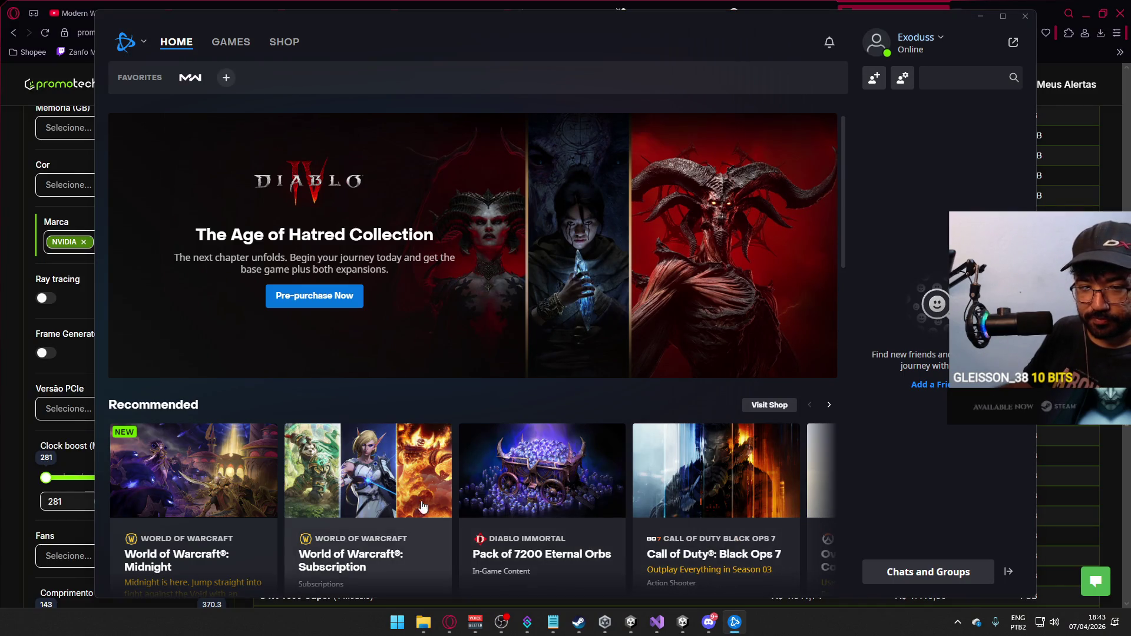
pyautogui.click(423, 622)
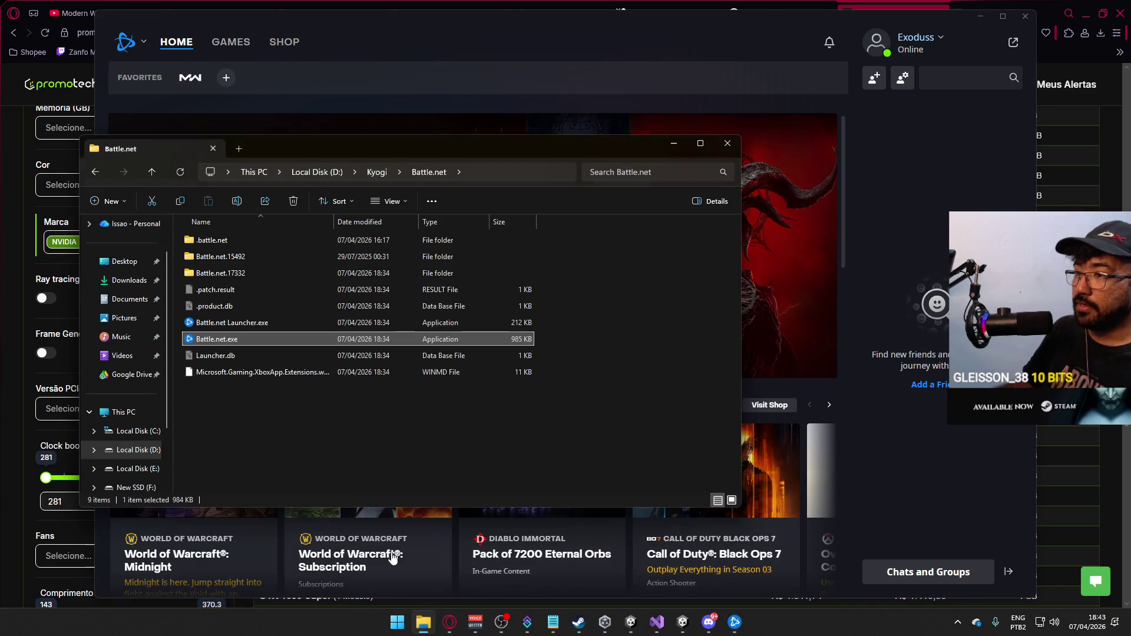
pyautogui.click(376, 171)
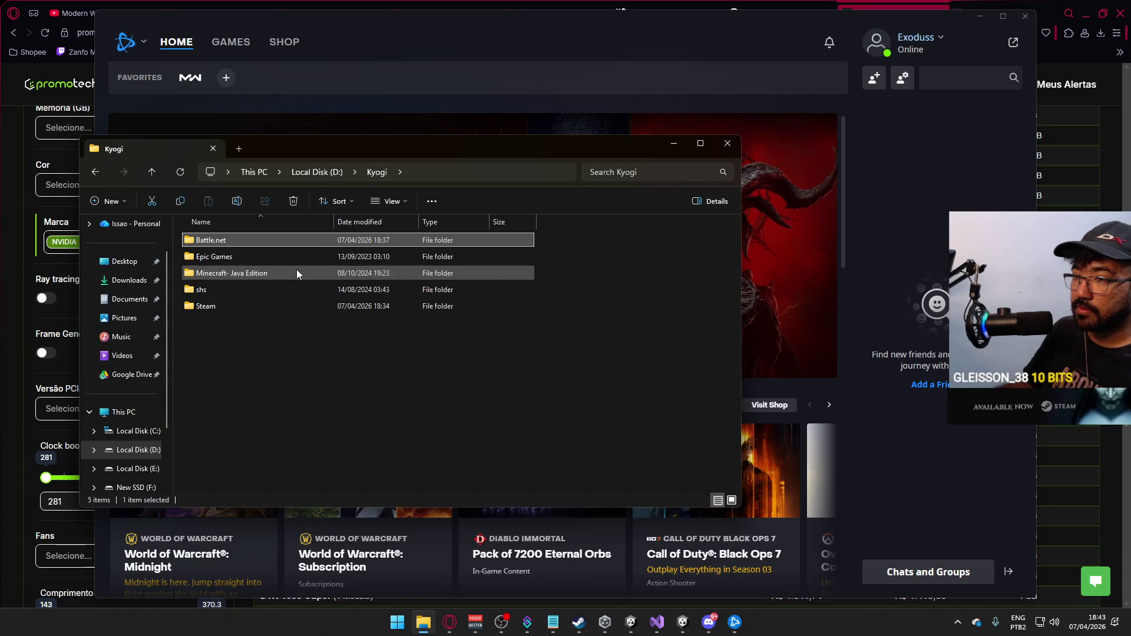
pyautogui.doubleClick(284, 242)
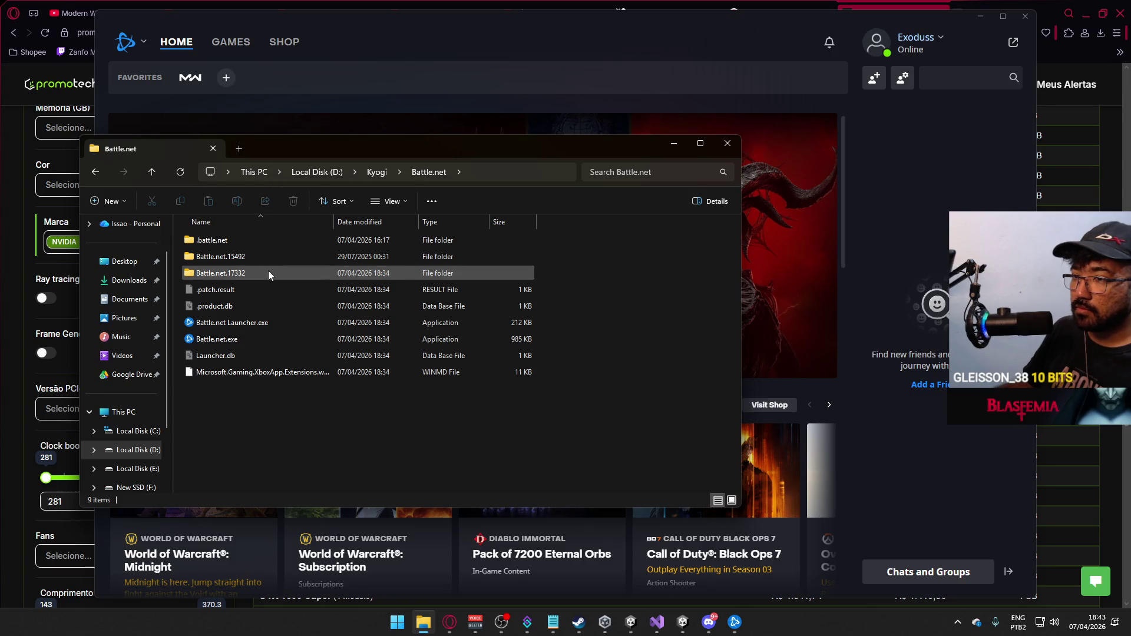
pyautogui.click(375, 172)
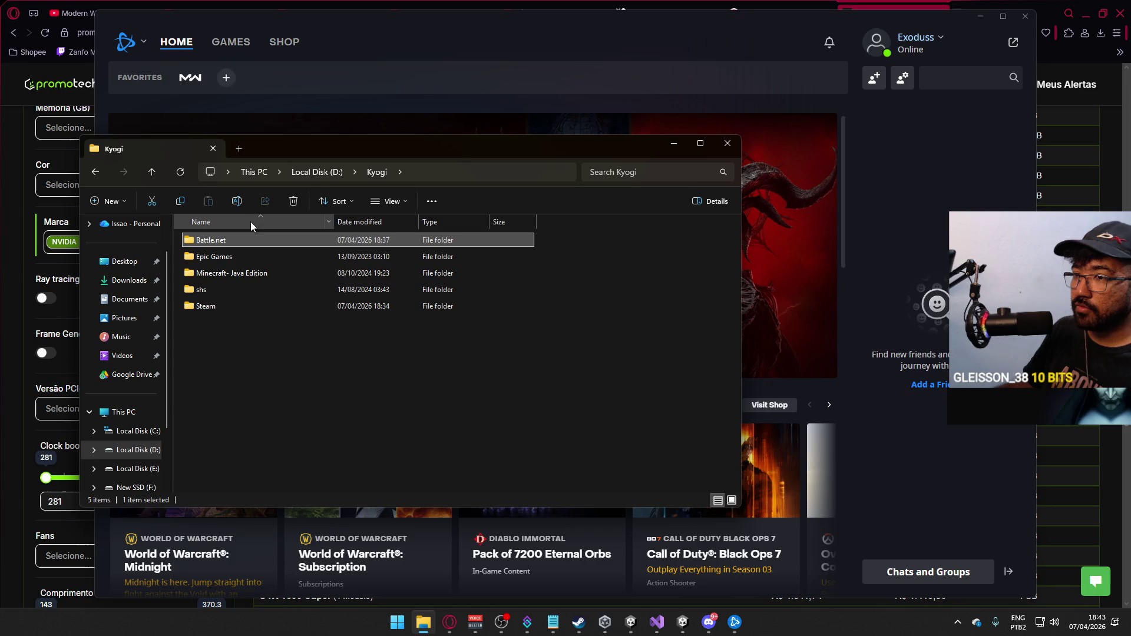
pyautogui.click(323, 172)
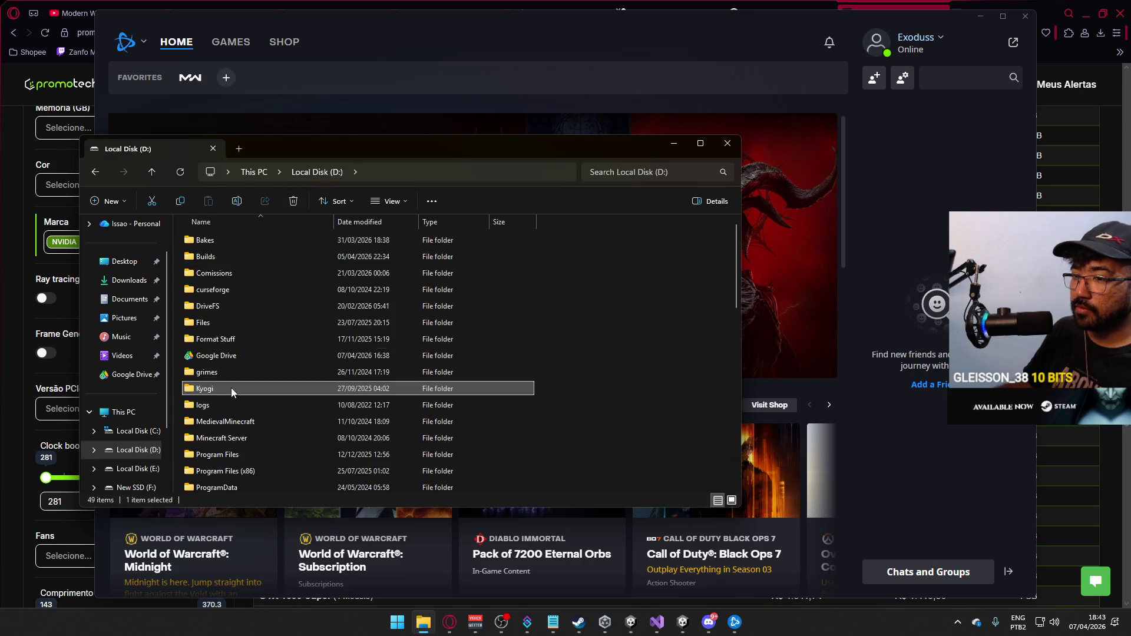
pyautogui.scroll(-2, 128, 371)
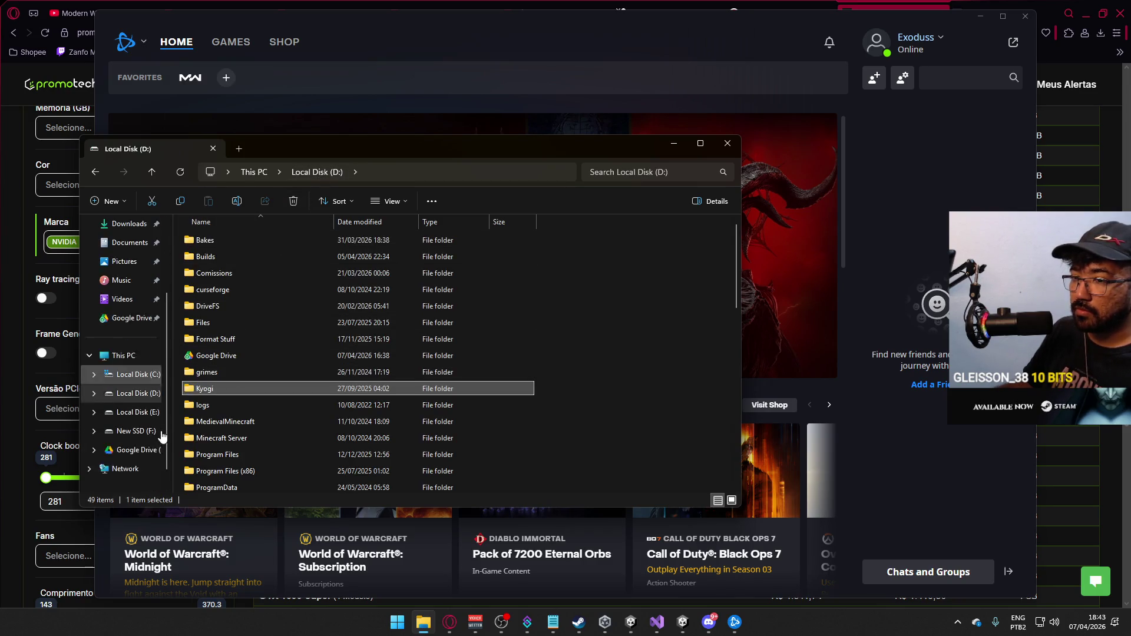
pyautogui.click(135, 411)
pyautogui.doubleClick(261, 257)
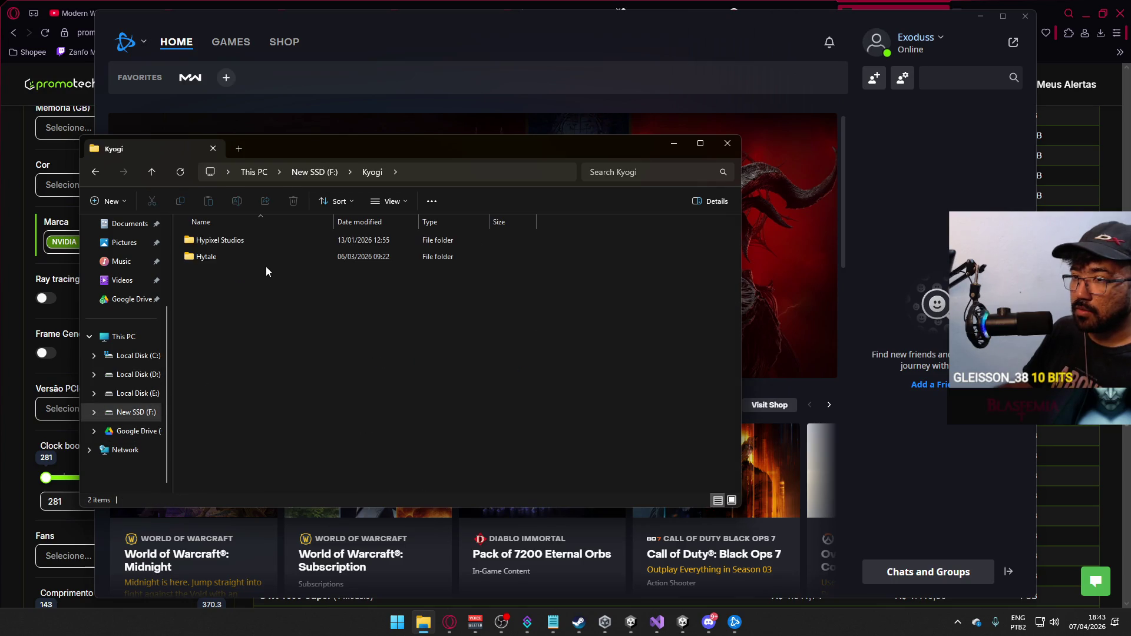
pyautogui.click(727, 144)
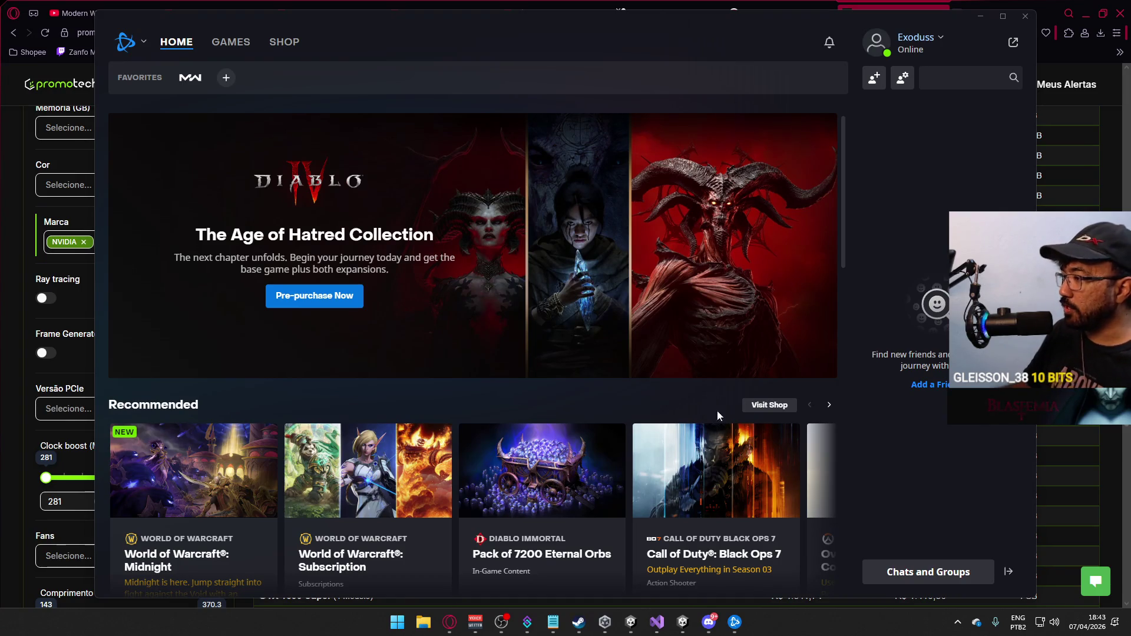
# Start installing Call of Duty: Modern Warfare with F:\Kyogi as the install location.
pyautogui.click(194, 81)
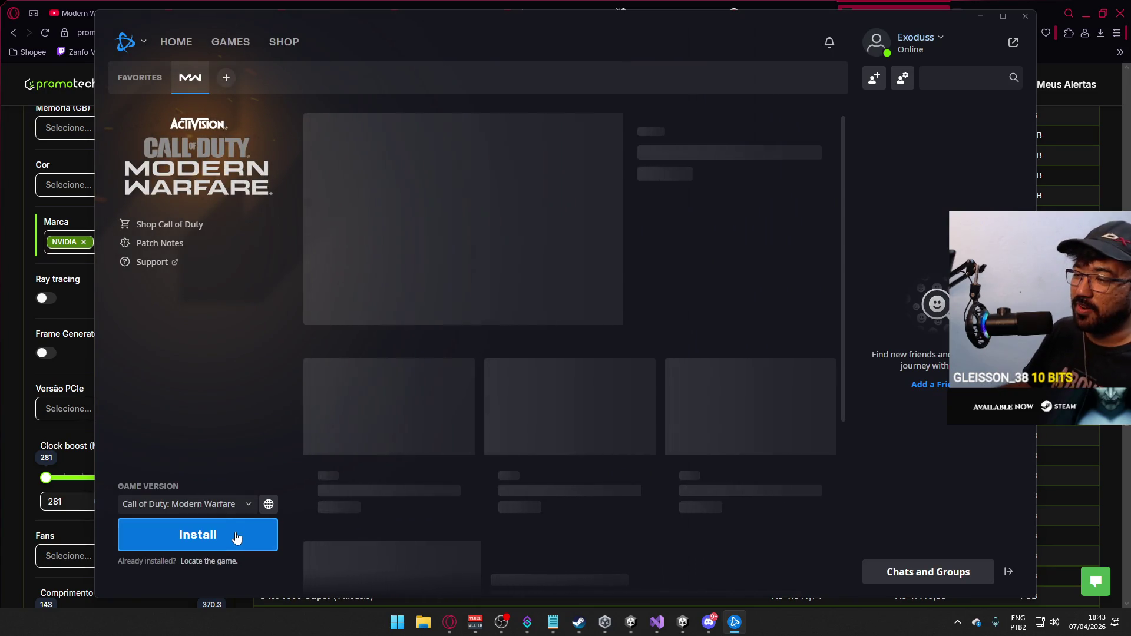
pyautogui.click(236, 536)
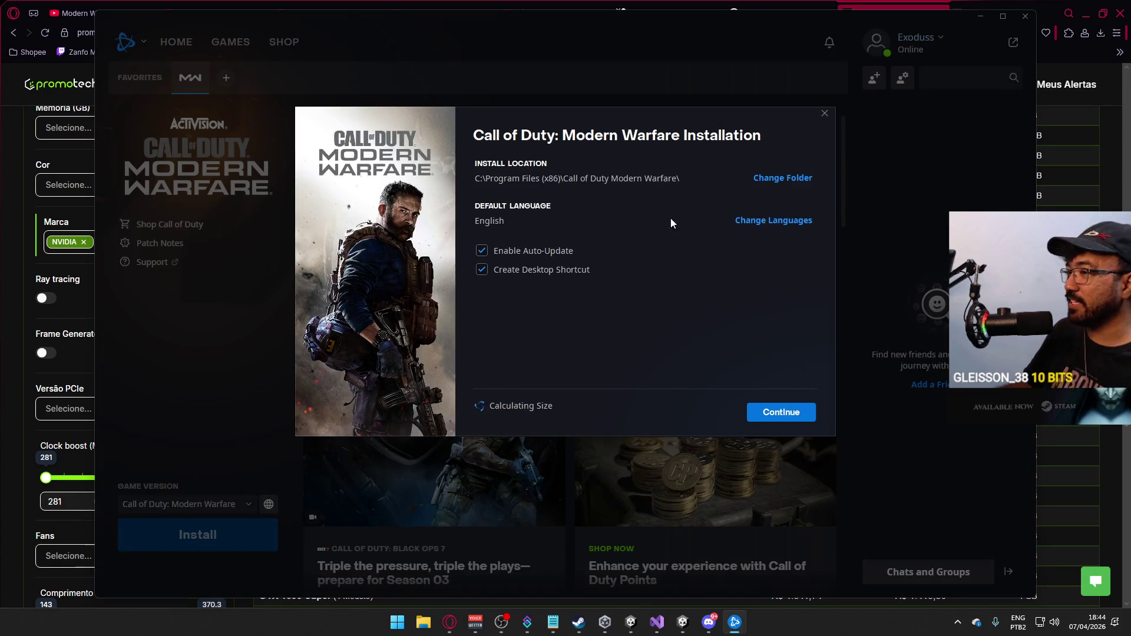
pyautogui.click(756, 179)
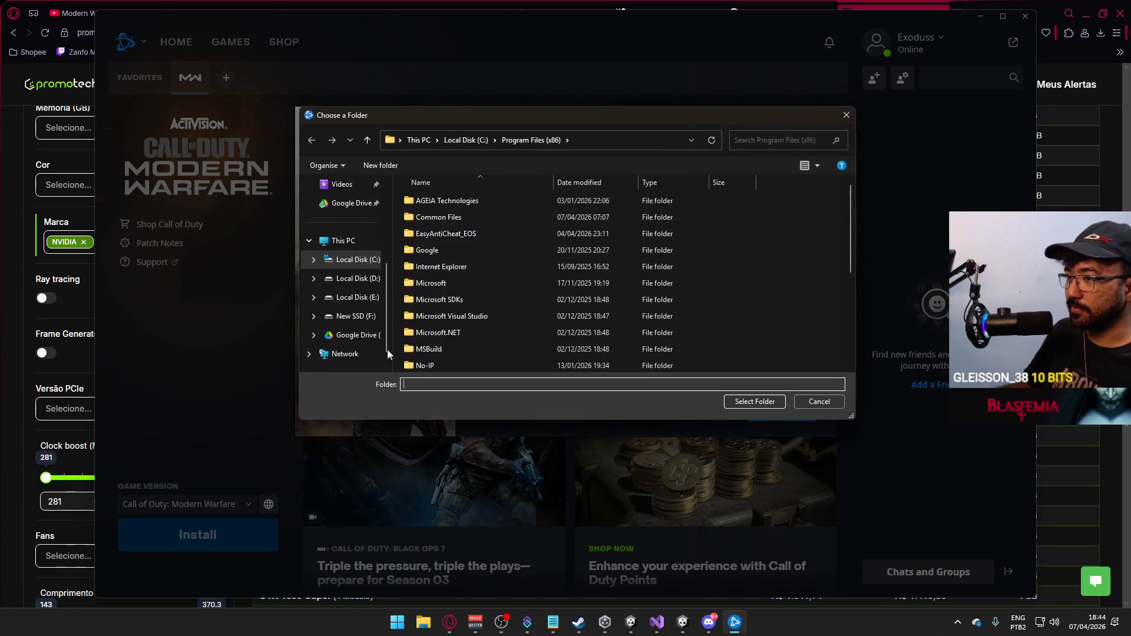
pyautogui.click(355, 298)
pyautogui.doubleClick(424, 251)
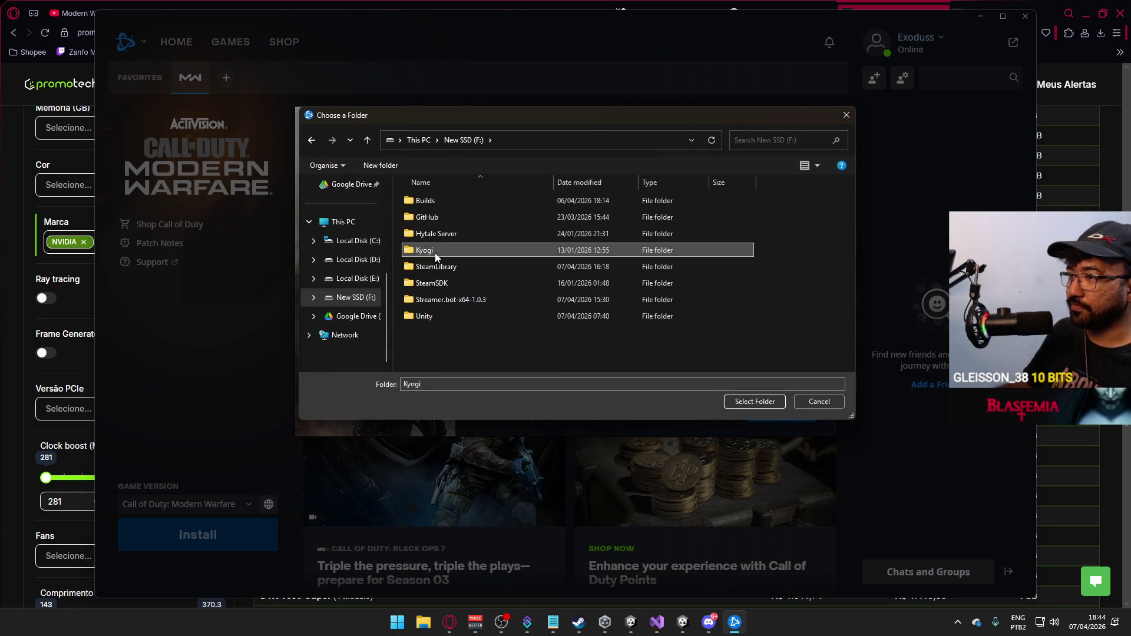
pyautogui.click(756, 401)
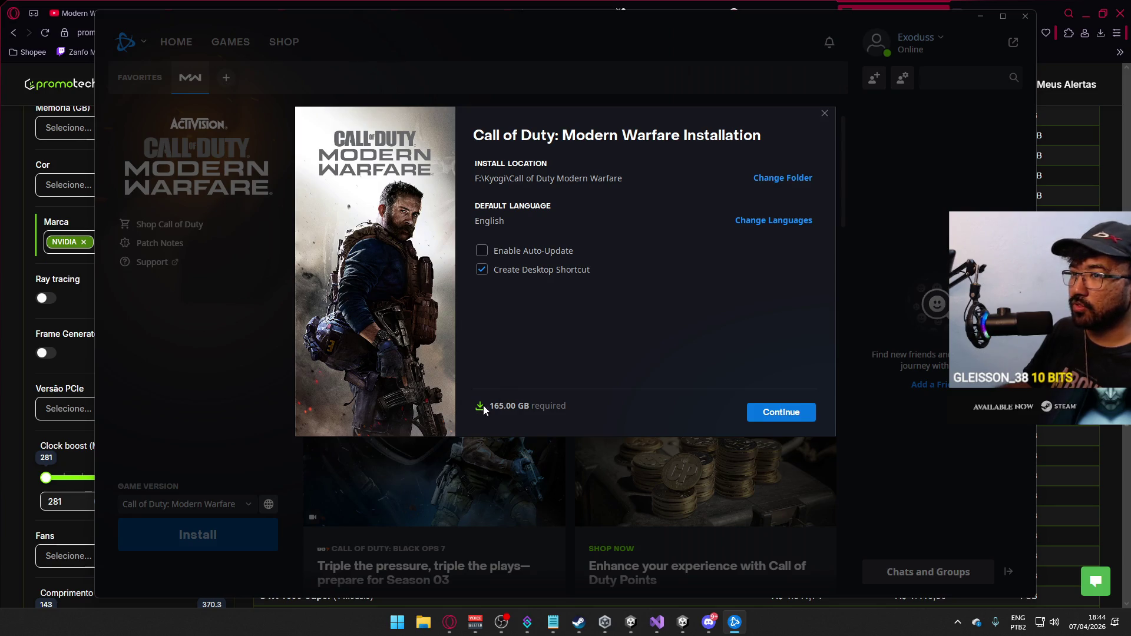
# Keep only Multiplayer by excluding Campaign, Survival and Special Ops, then begin the 121.00 GB install.
pyautogui.click(763, 420)
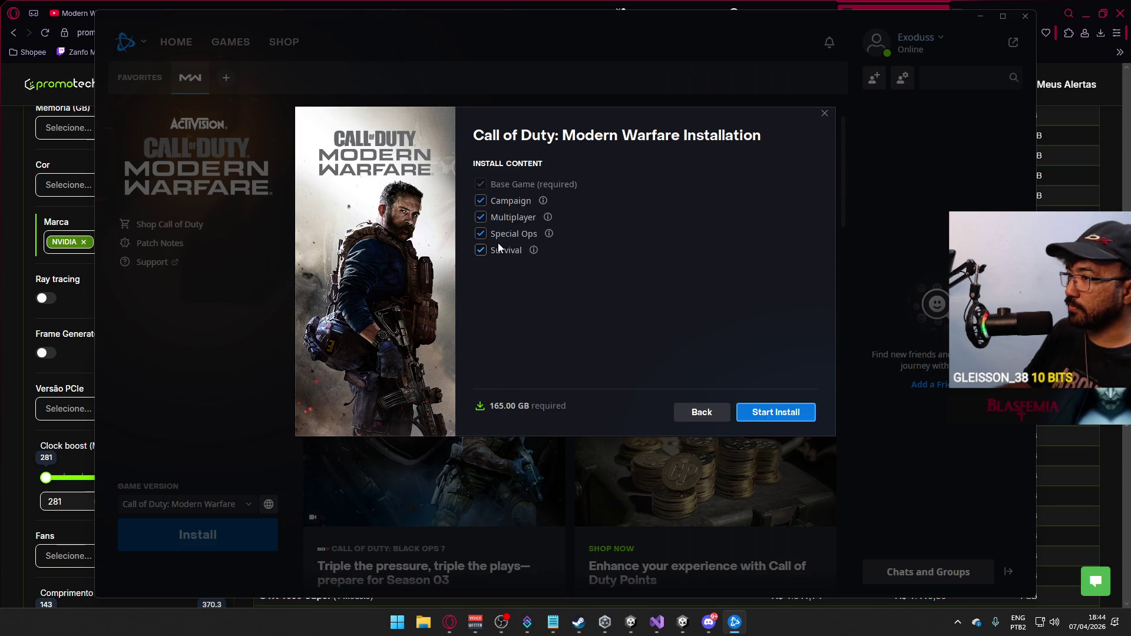
pyautogui.click(480, 201)
pyautogui.click(480, 249)
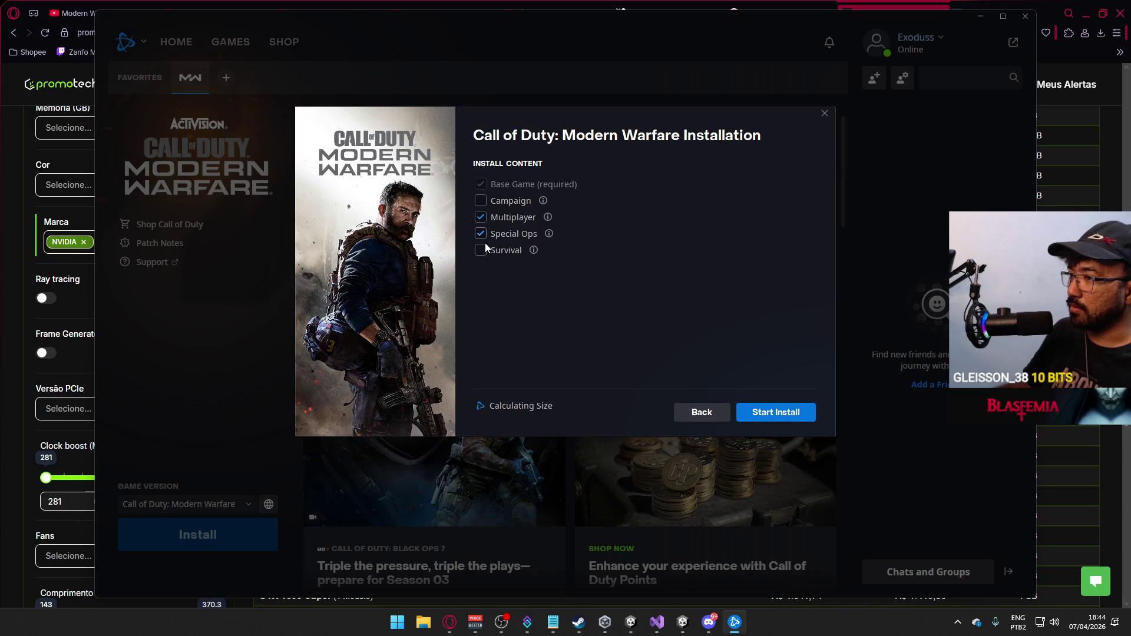
pyautogui.click(480, 233)
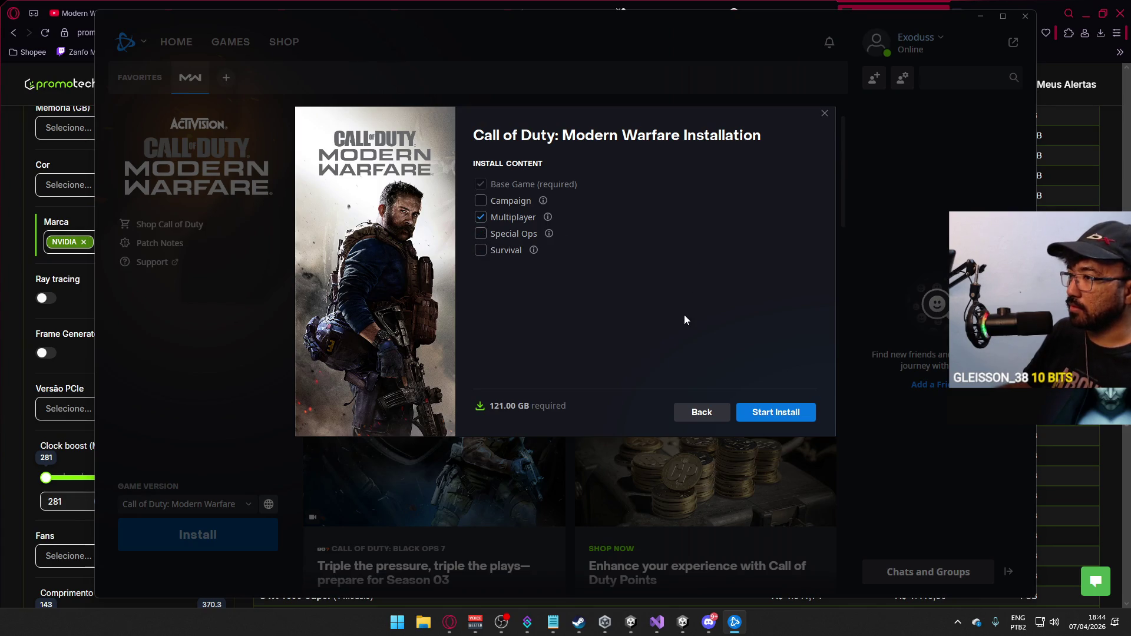
pyautogui.click(767, 413)
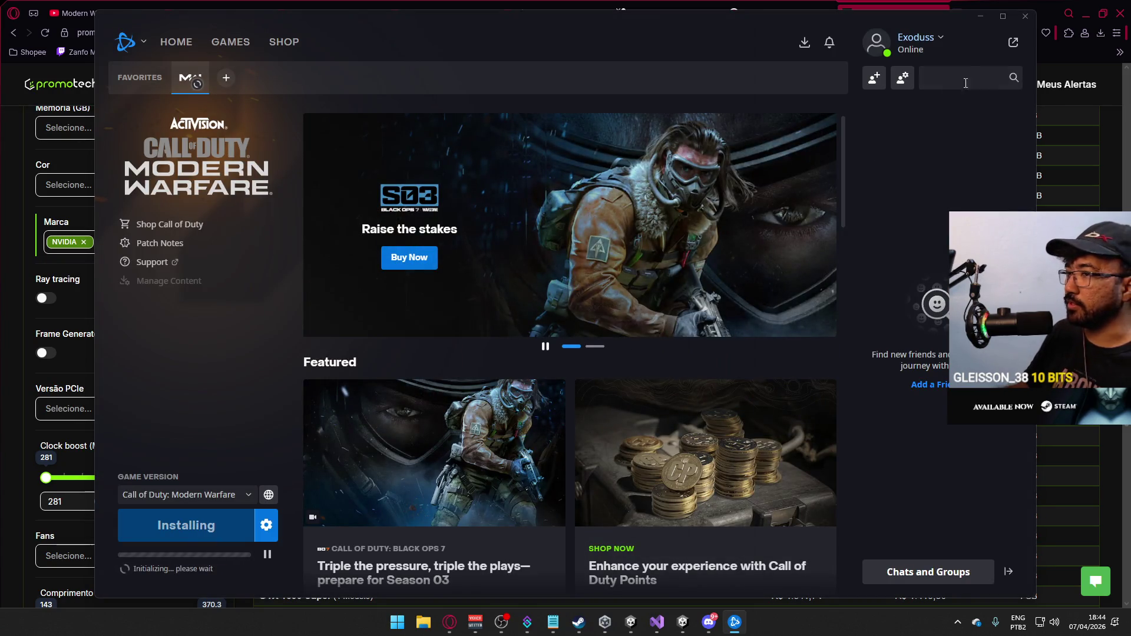
pyautogui.click(980, 16)
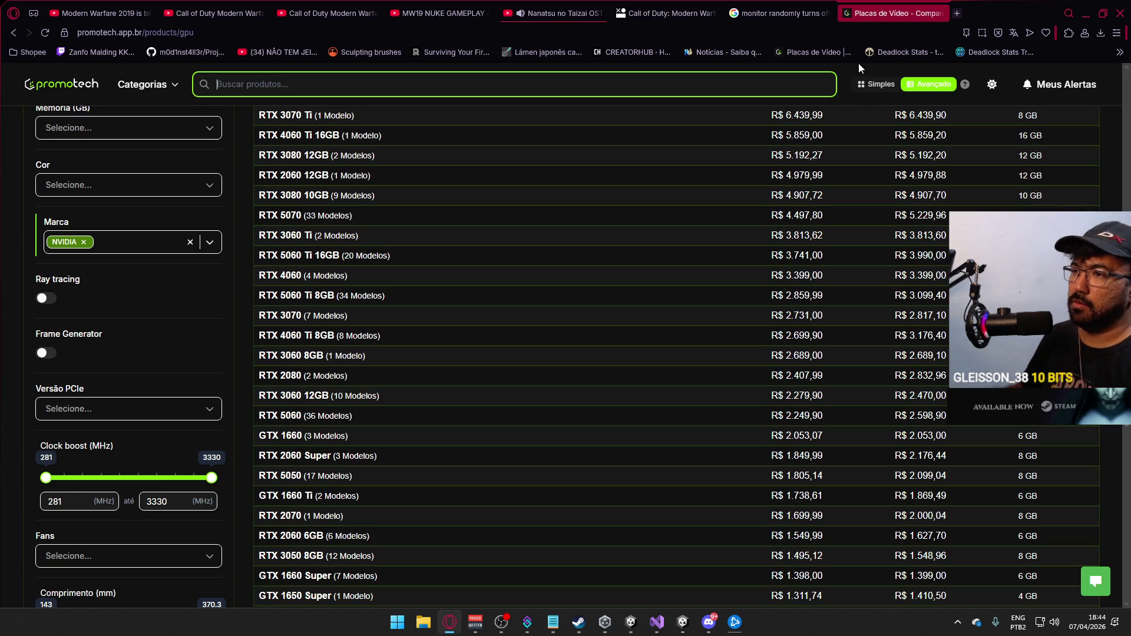
pyautogui.scroll(1, 632, 281)
pyautogui.scroll(2, 632, 282)
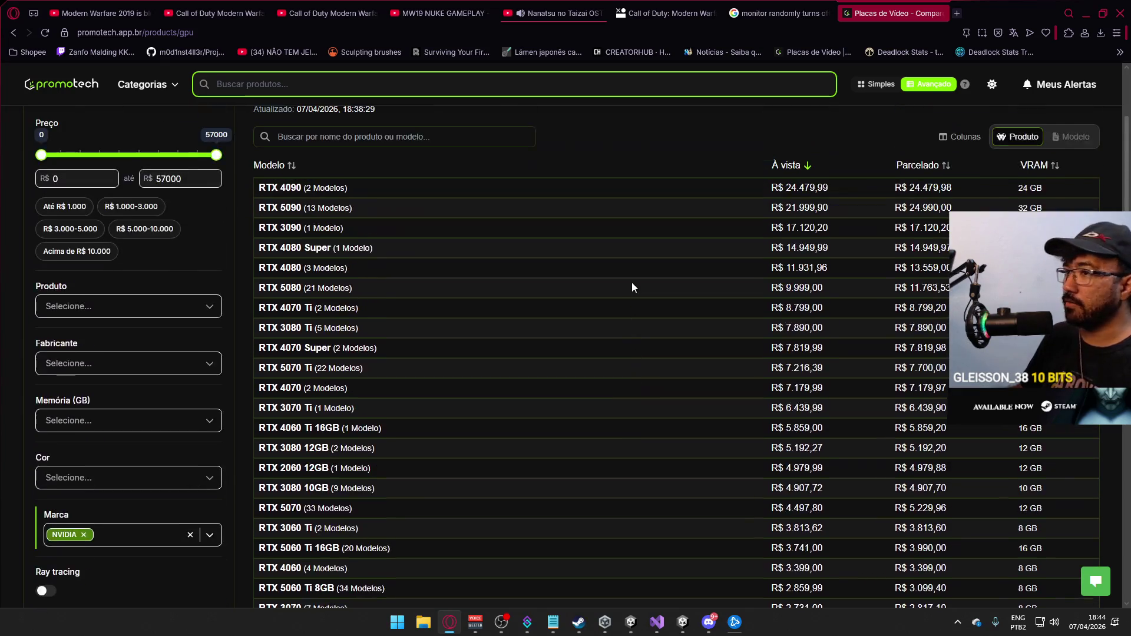
pyautogui.scroll(-2, 632, 283)
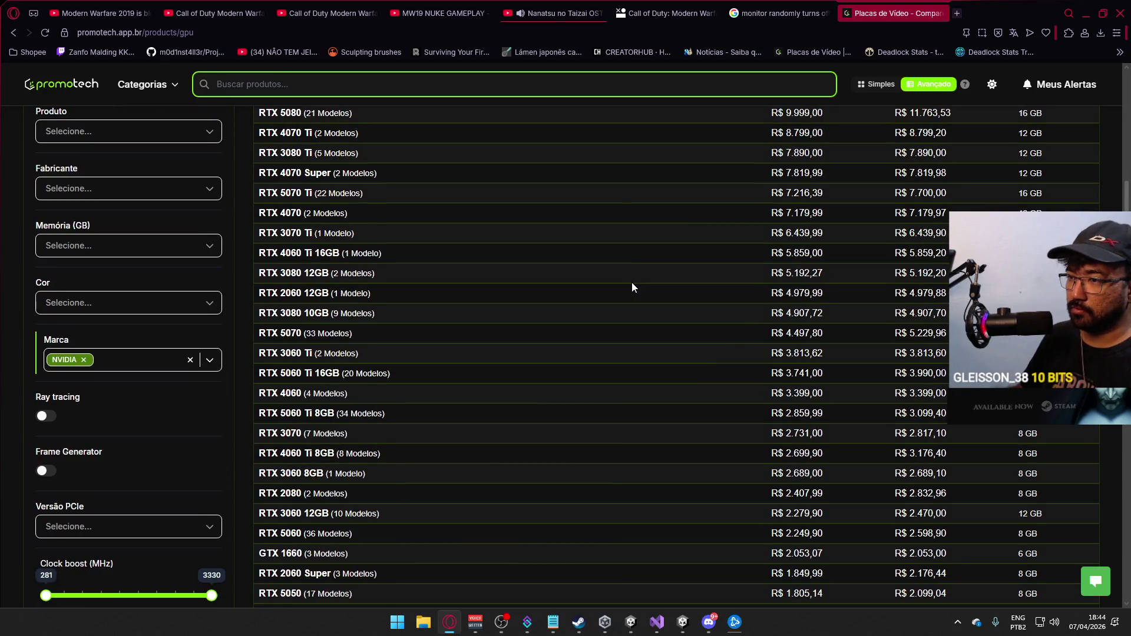
pyautogui.scroll(3, 631, 282)
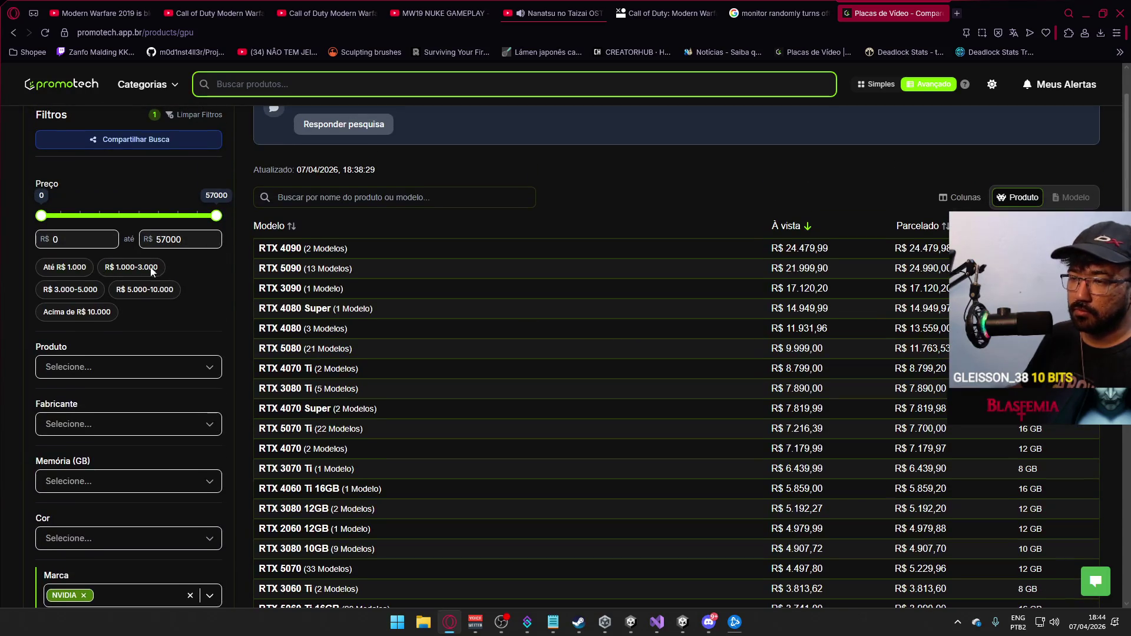
# Filter Promotech's NVIDIA cards to the R$ 3.000–5.000 price range.
pyautogui.click(71, 291)
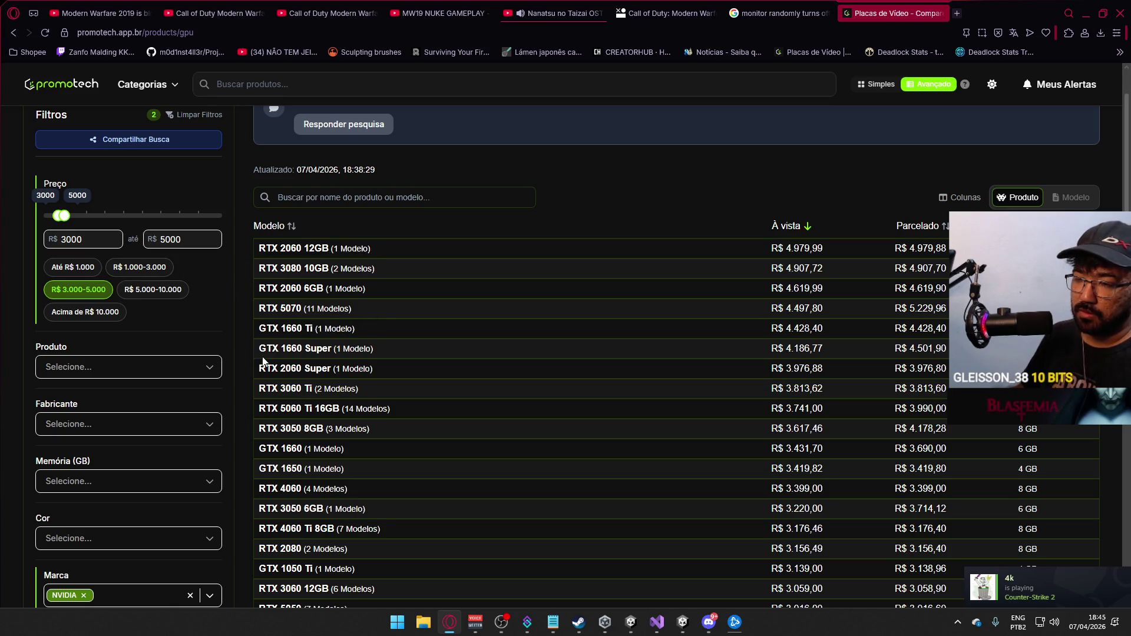
# Add a Versão PCIe 5 filter, leaving five RTX 50-series models listed.
pyautogui.click(171, 360)
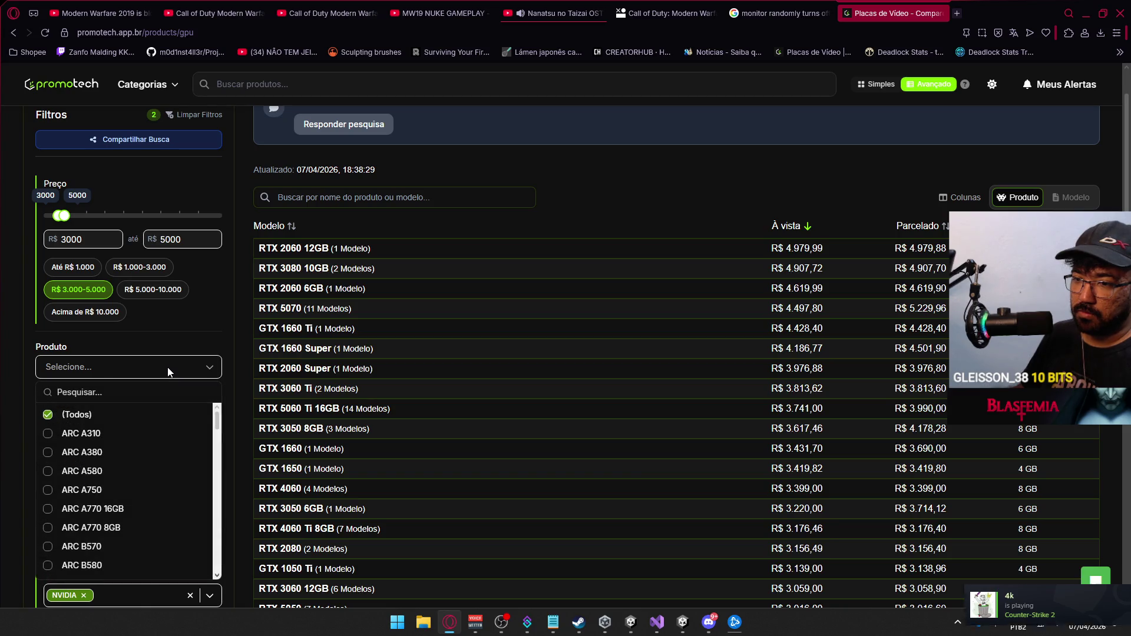
pyautogui.click(170, 363)
pyautogui.scroll(-3, 212, 329)
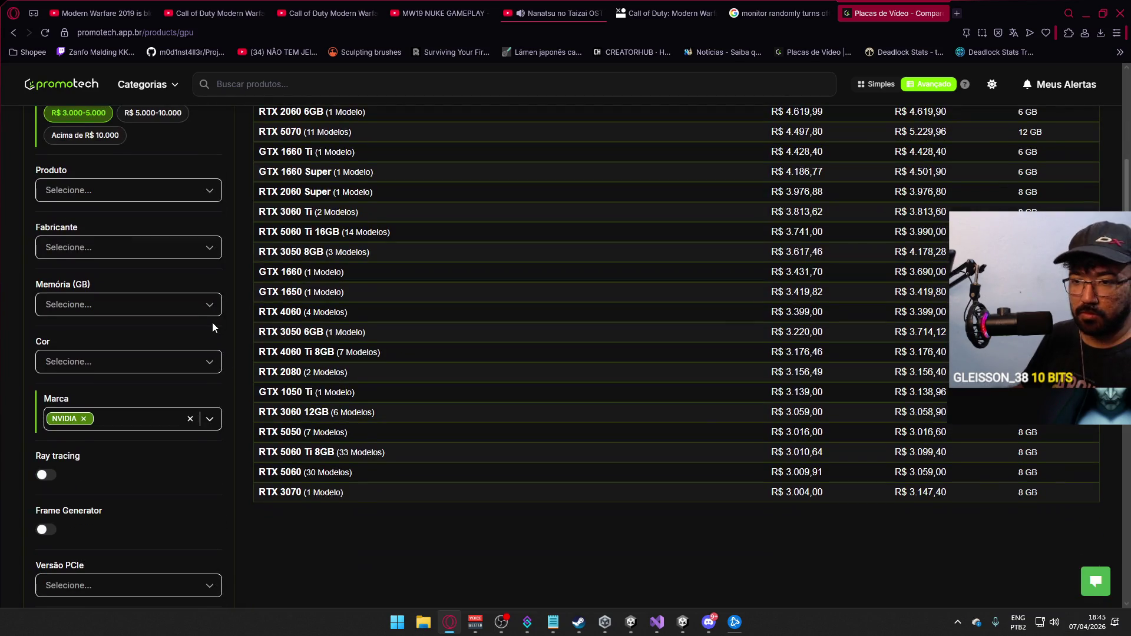
pyautogui.scroll(-1, 213, 324)
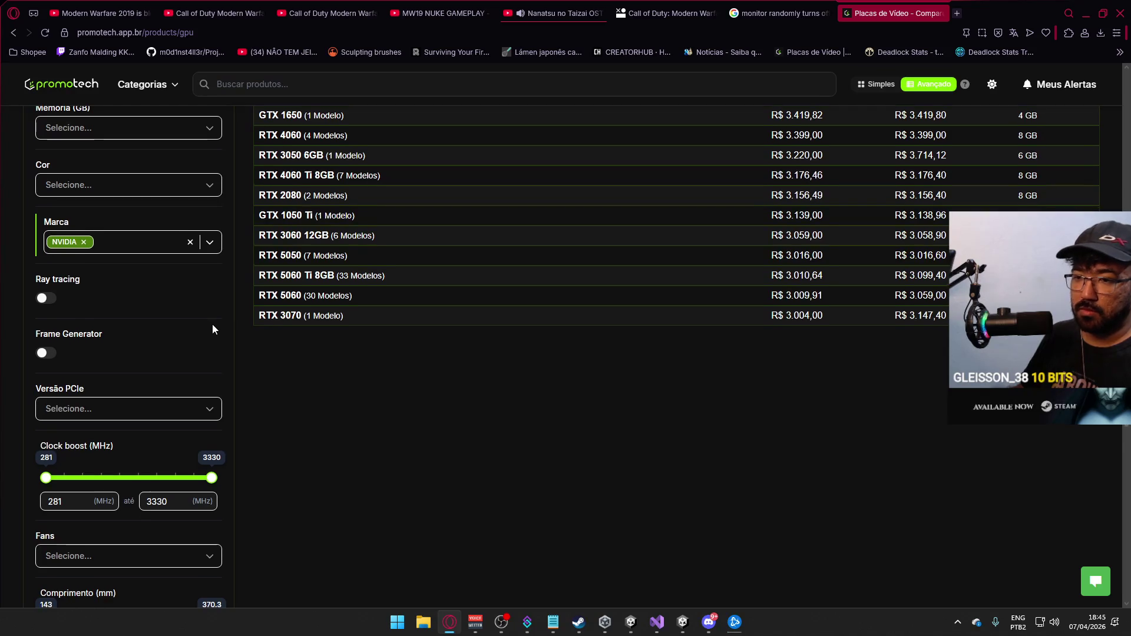
pyautogui.scroll(-1, 208, 327)
pyautogui.click(174, 352)
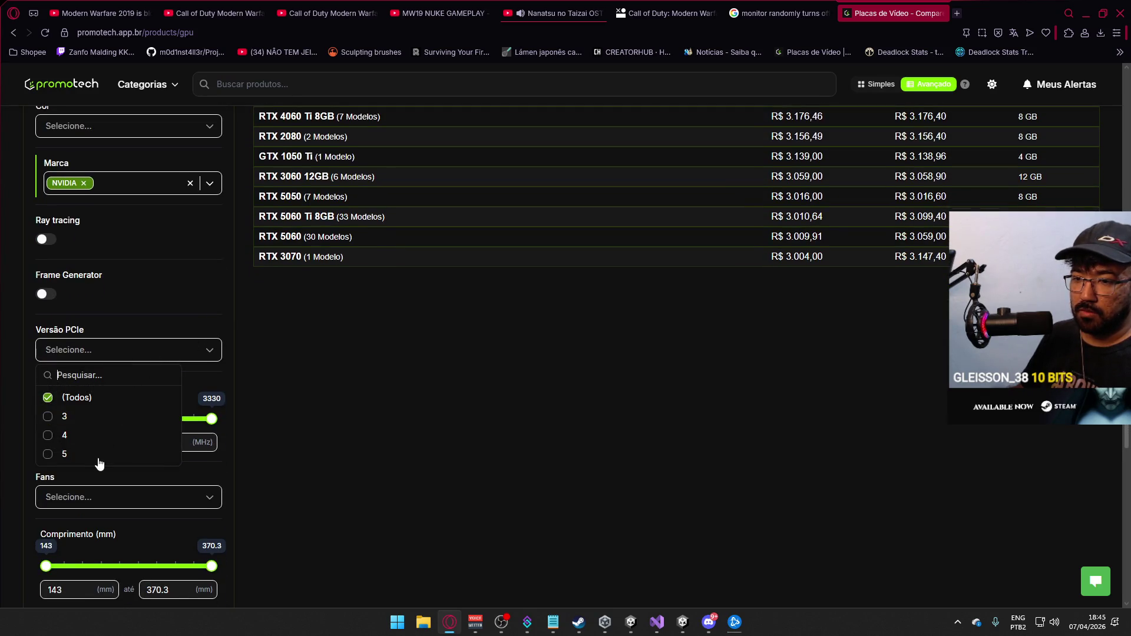
pyautogui.click(72, 457)
pyautogui.click(409, 455)
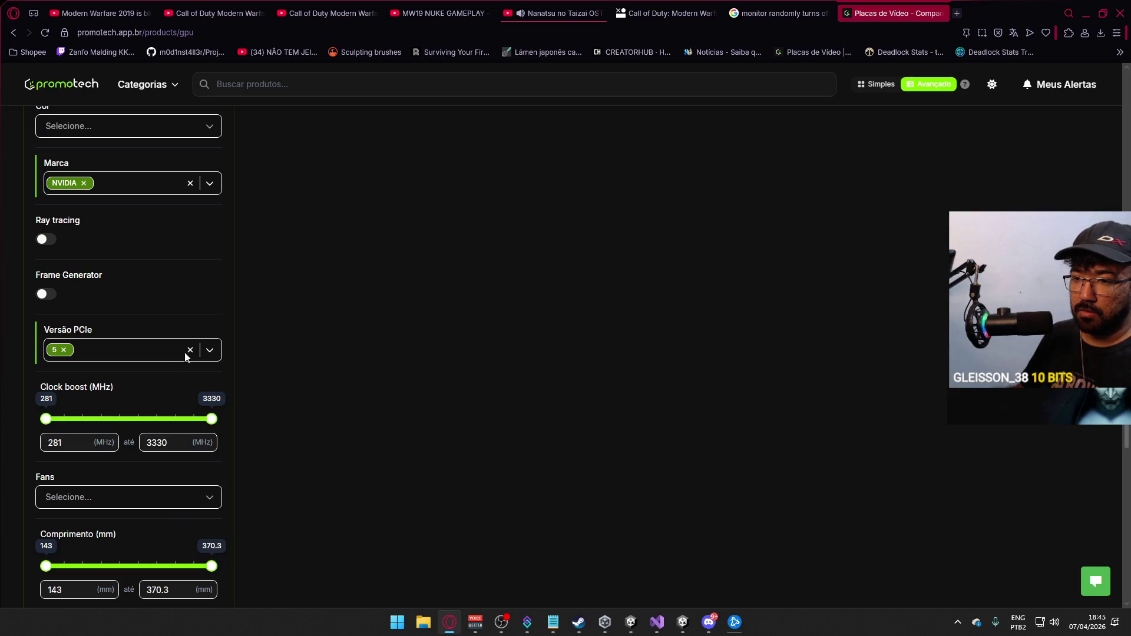
pyautogui.scroll(5, 420, 356)
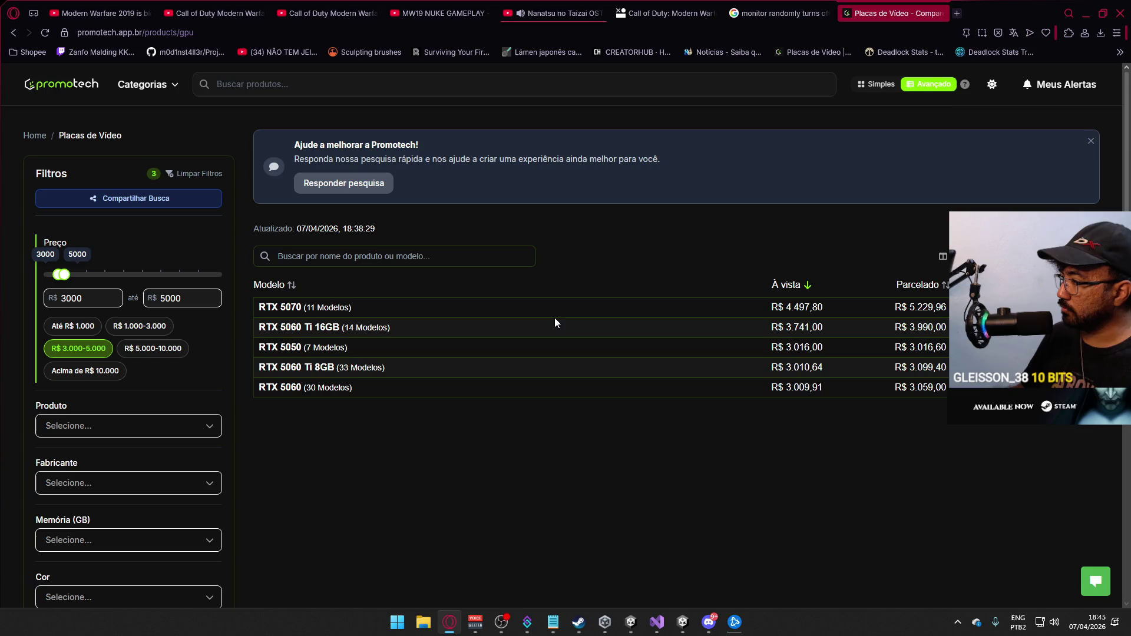
# Select the RTX 5060 Ti 16GB row to list its individual store offers.
pyautogui.click(318, 329)
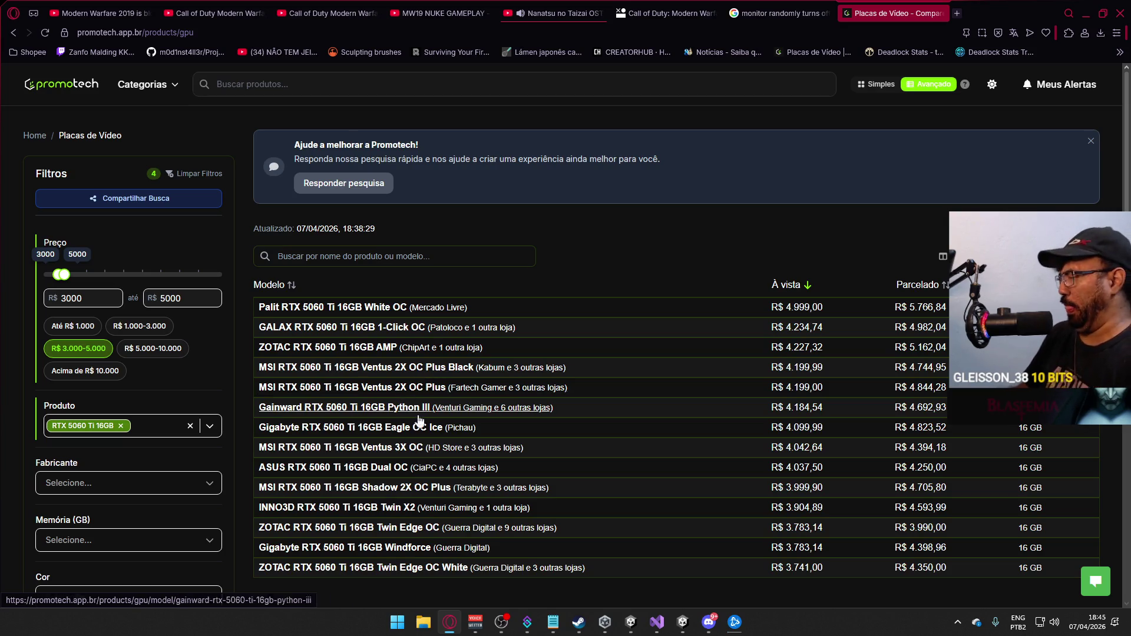
pyautogui.scroll(-1, 409, 411)
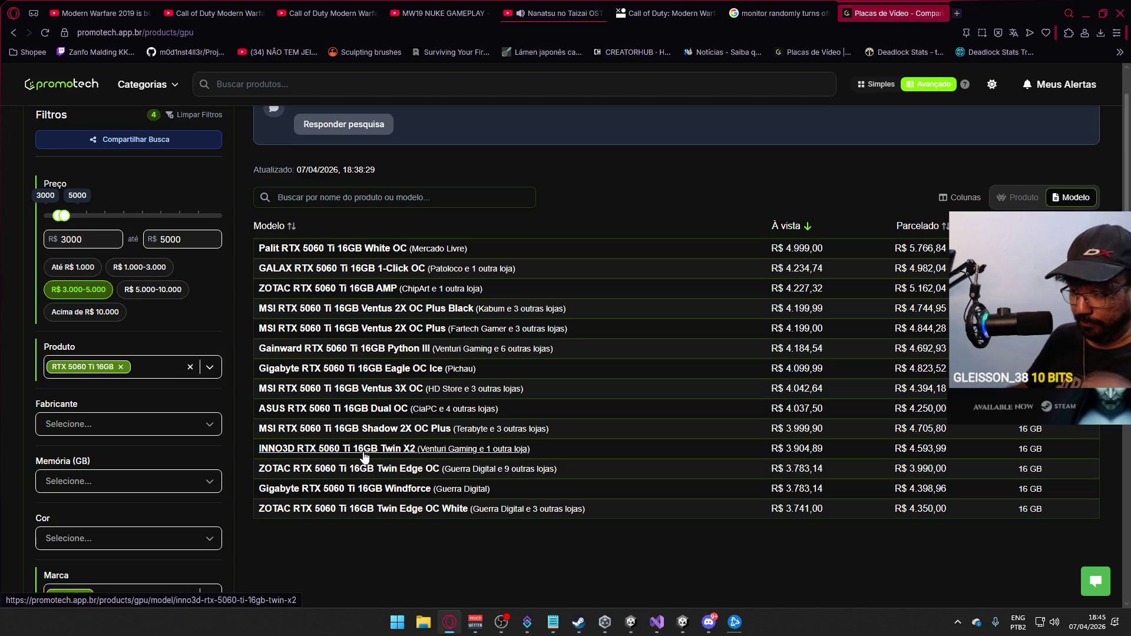
pyautogui.scroll(1, 368, 451)
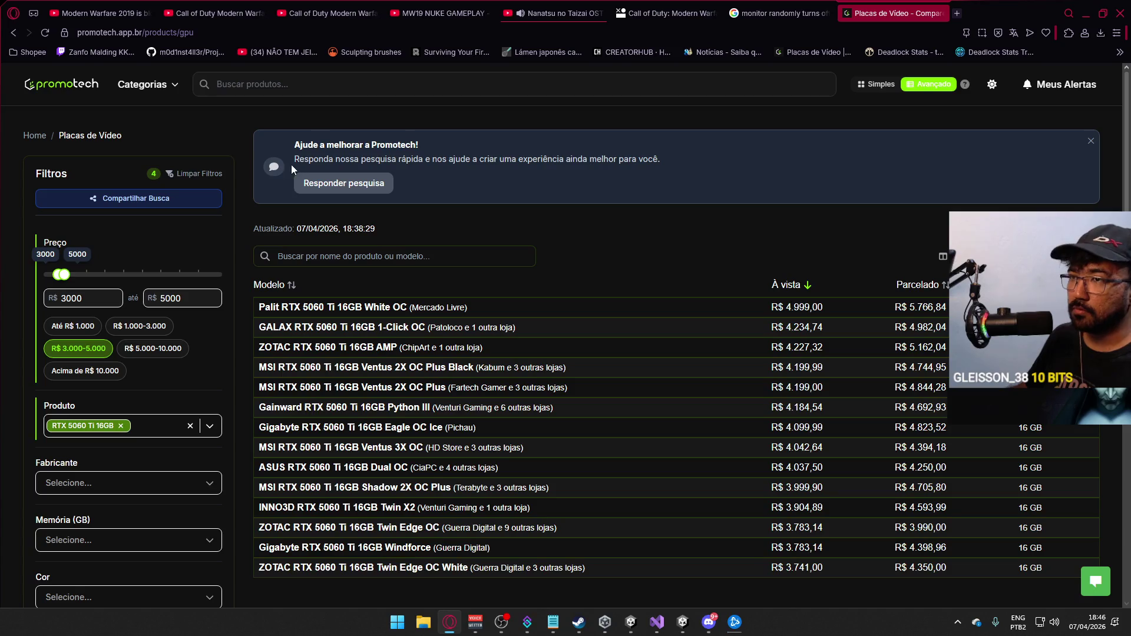
# Open KaBuM in a new tab and go to its NVIDIA graphics cards category.
pyautogui.click(957, 14)
pyautogui.write('kab')
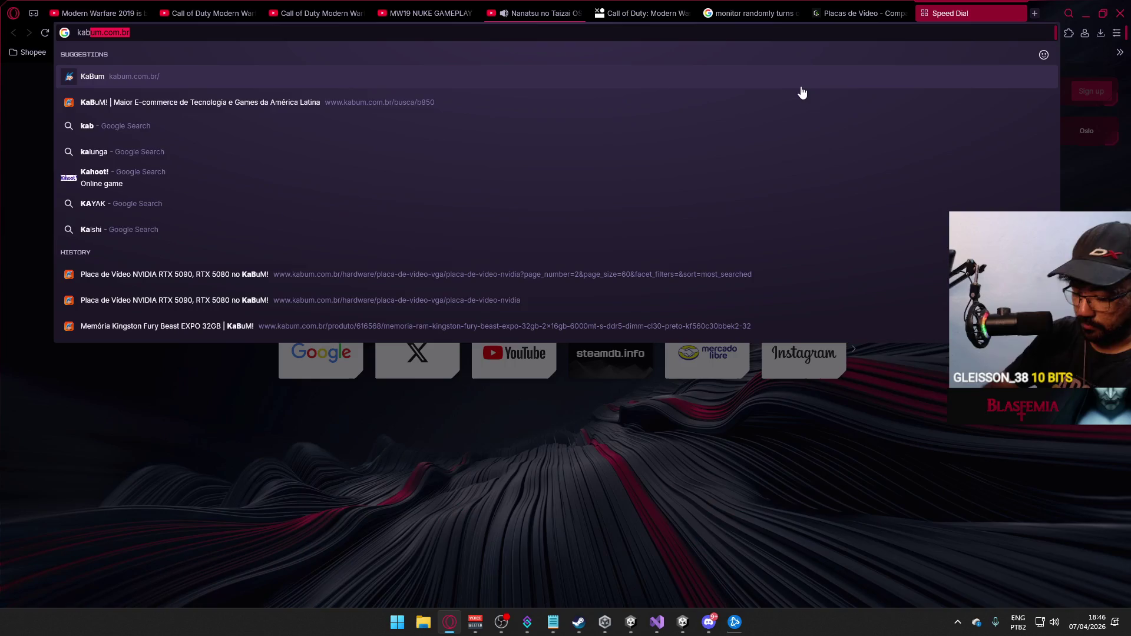
pyautogui.write('um')
pyautogui.press('Down')
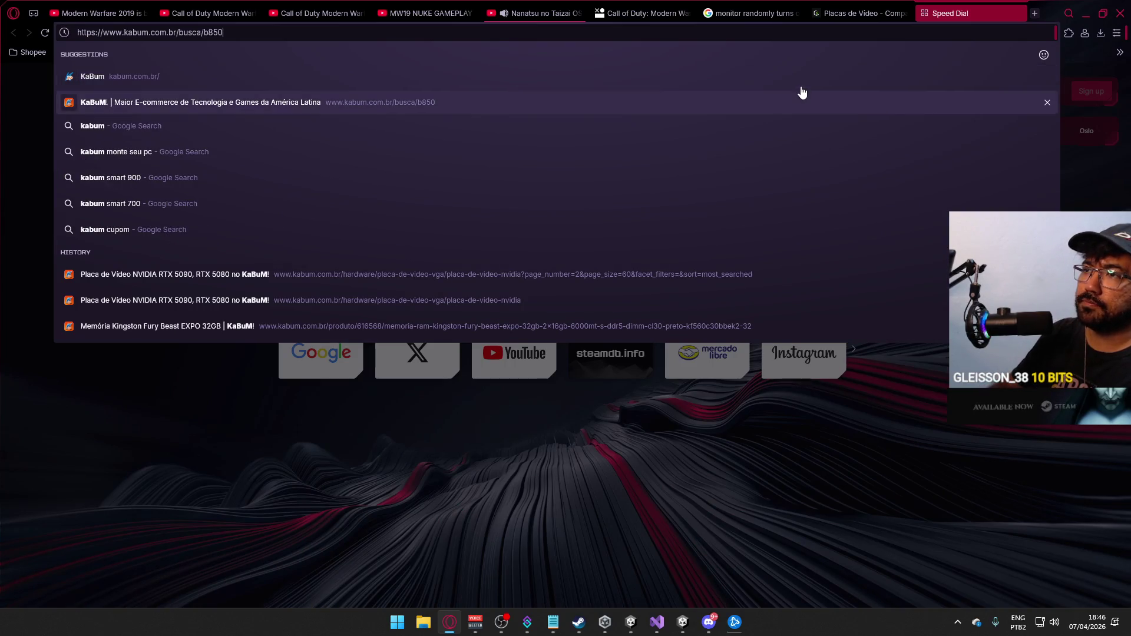
pyautogui.click(801, 93)
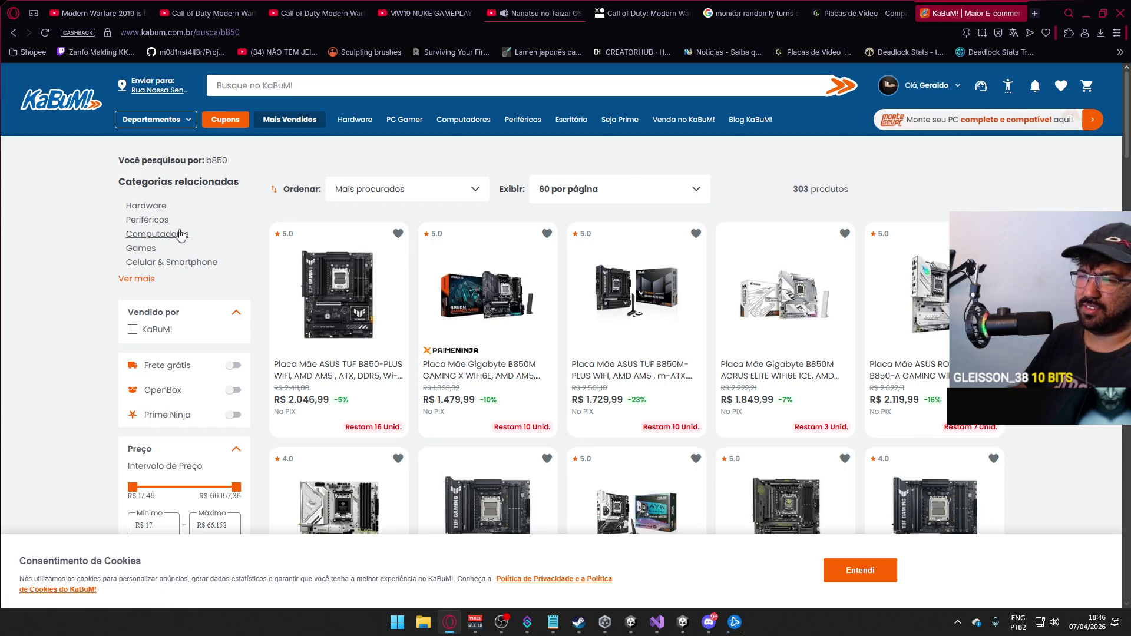
pyautogui.moveTo(155, 119)
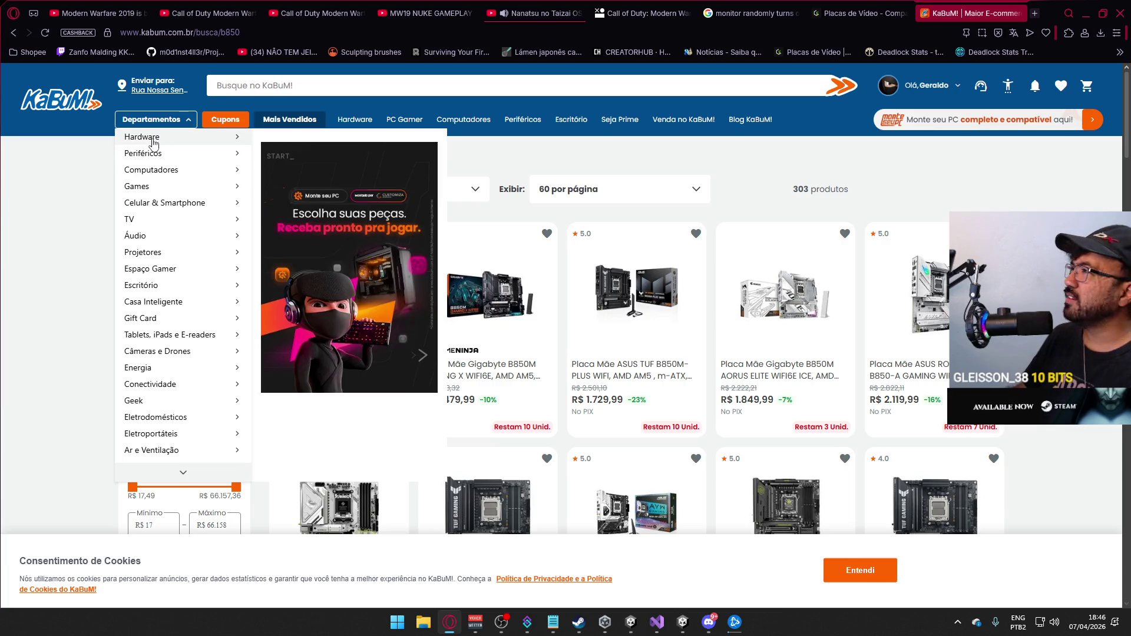
pyautogui.moveTo(177, 137)
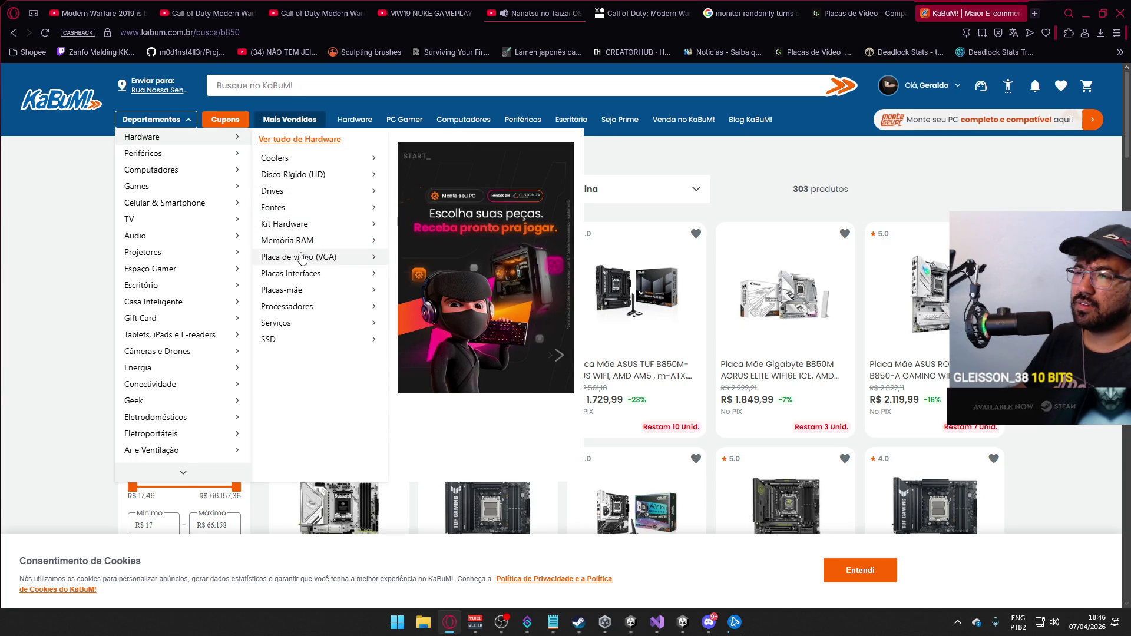
pyautogui.moveTo(298, 256)
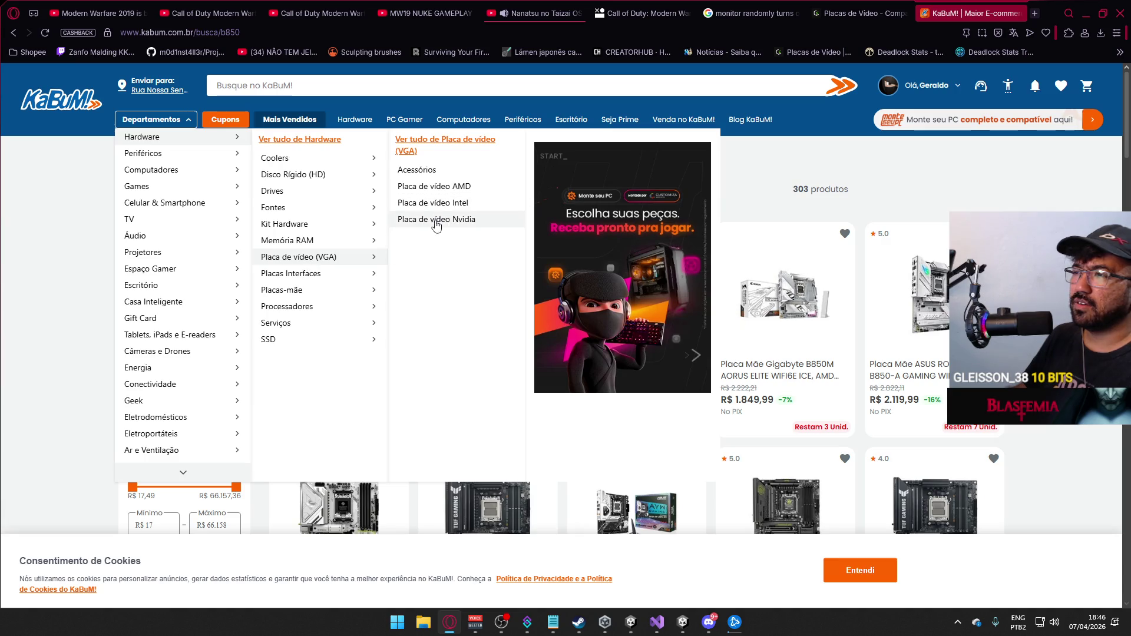
pyautogui.click(435, 220)
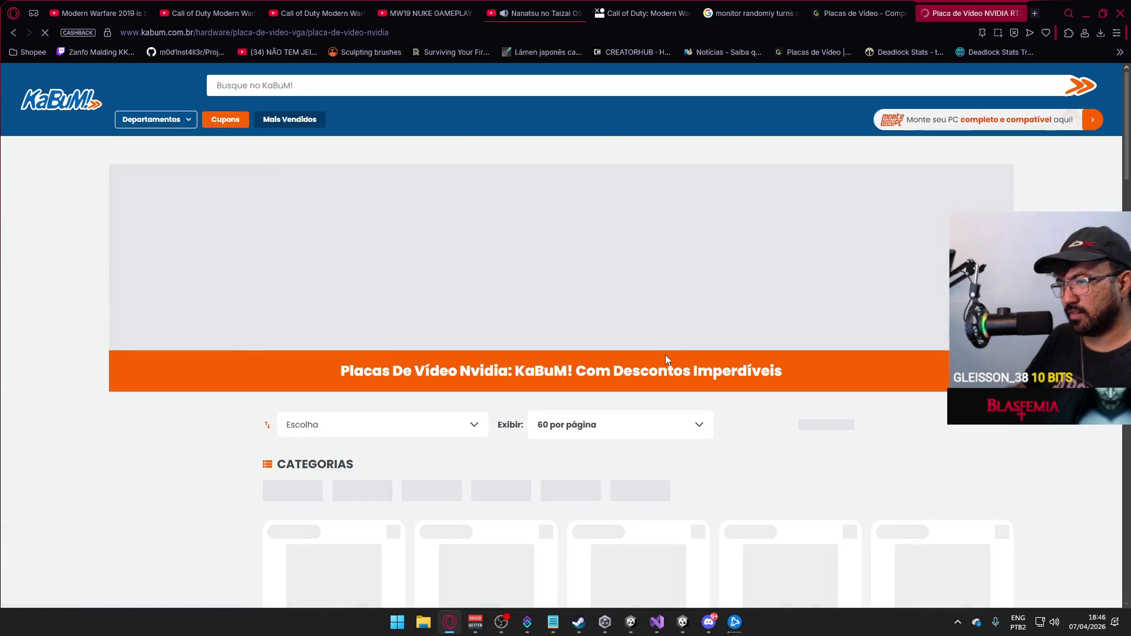
pyautogui.scroll(-3, 733, 430)
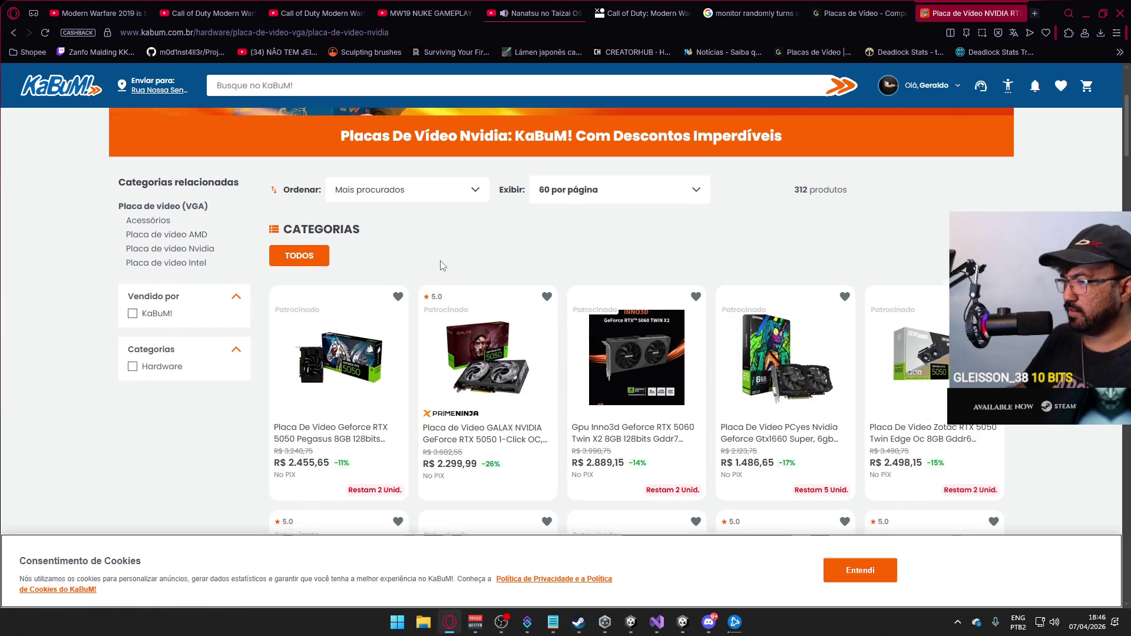
pyautogui.scroll(-1, 443, 261)
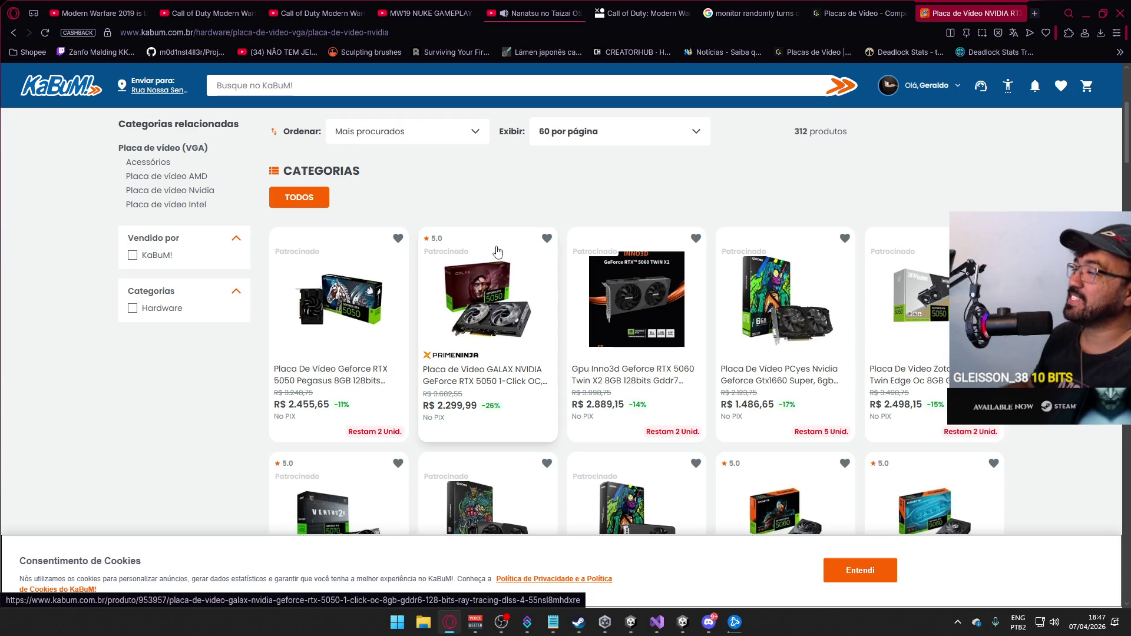
pyautogui.scroll(-3, 815, 259)
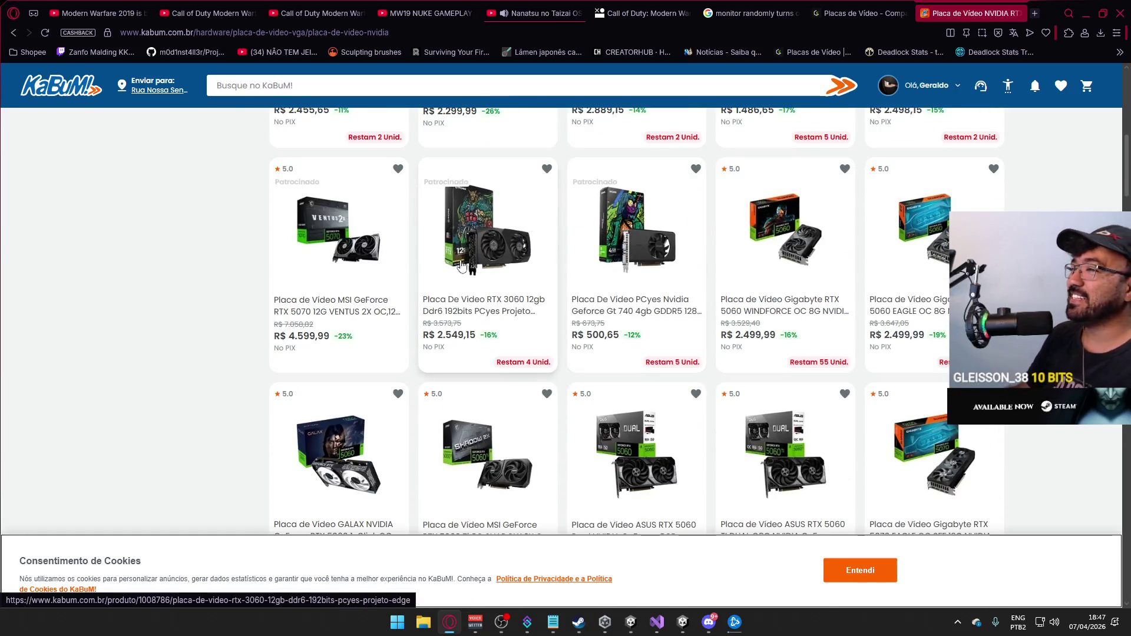
pyautogui.scroll(-3, 331, 294)
pyautogui.scroll(3, 330, 294)
pyautogui.scroll(3, 433, 363)
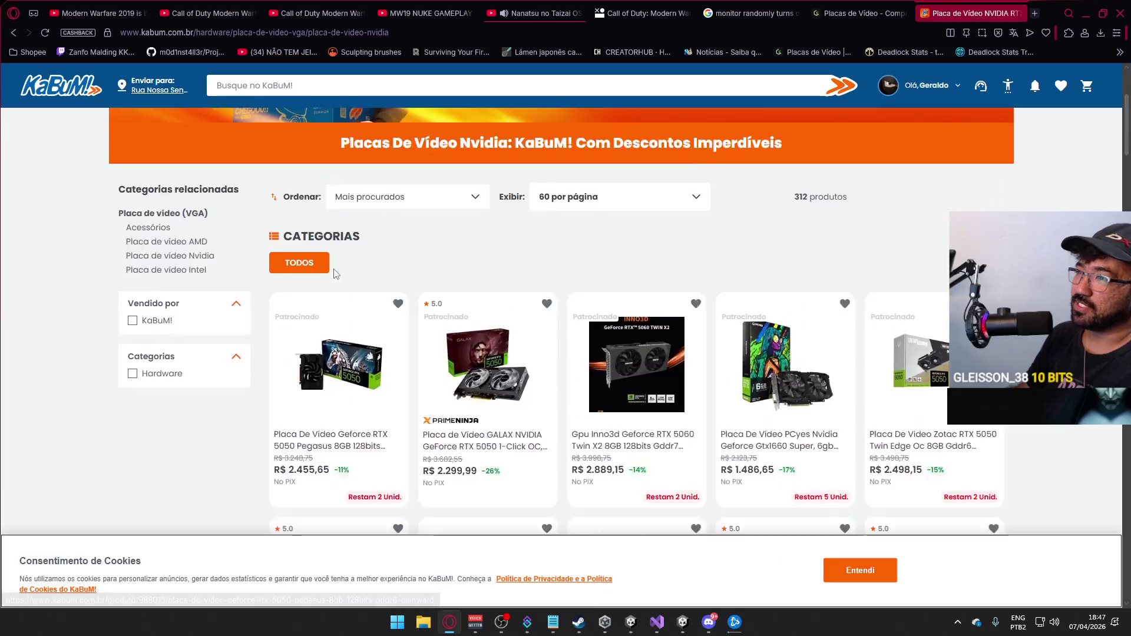
pyautogui.scroll(2, 539, 431)
# Show 120 products per page and sort the NVIDIA cards by lowest price first.
pyautogui.click(538, 432)
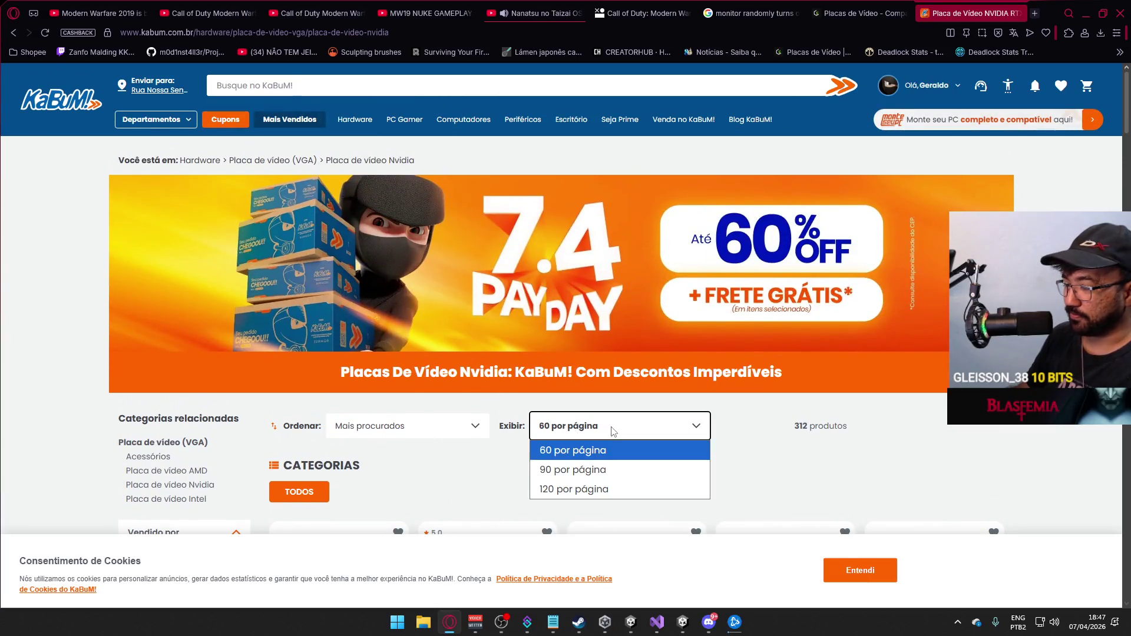
pyautogui.click(598, 487)
pyautogui.click(422, 433)
pyautogui.click(429, 469)
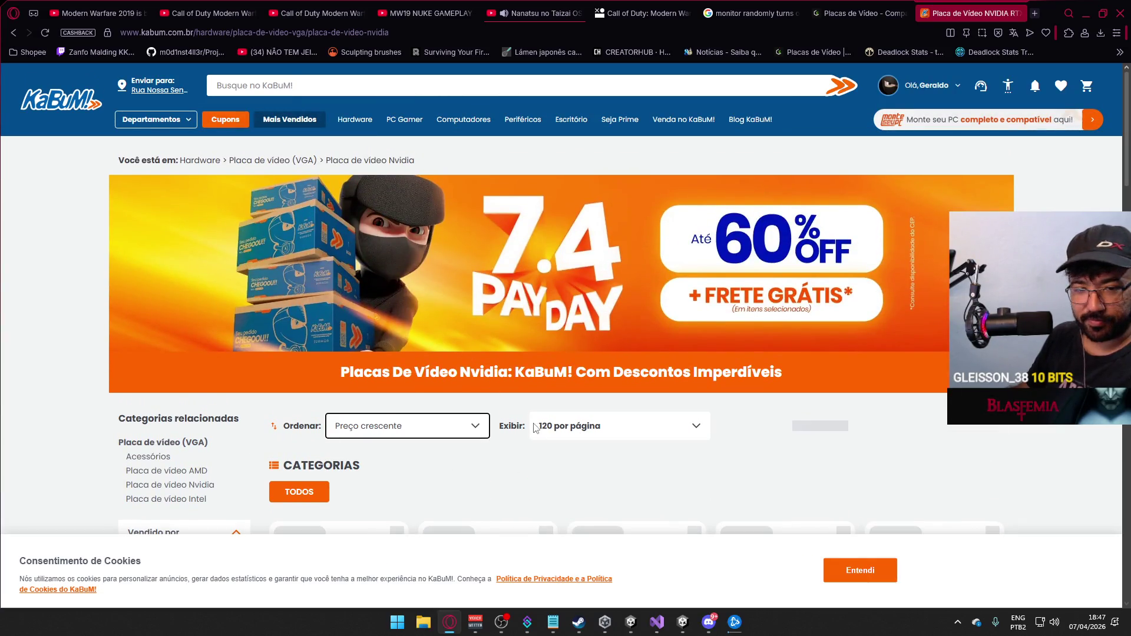
pyautogui.scroll(-1, 522, 383)
pyautogui.scroll(-2, 495, 371)
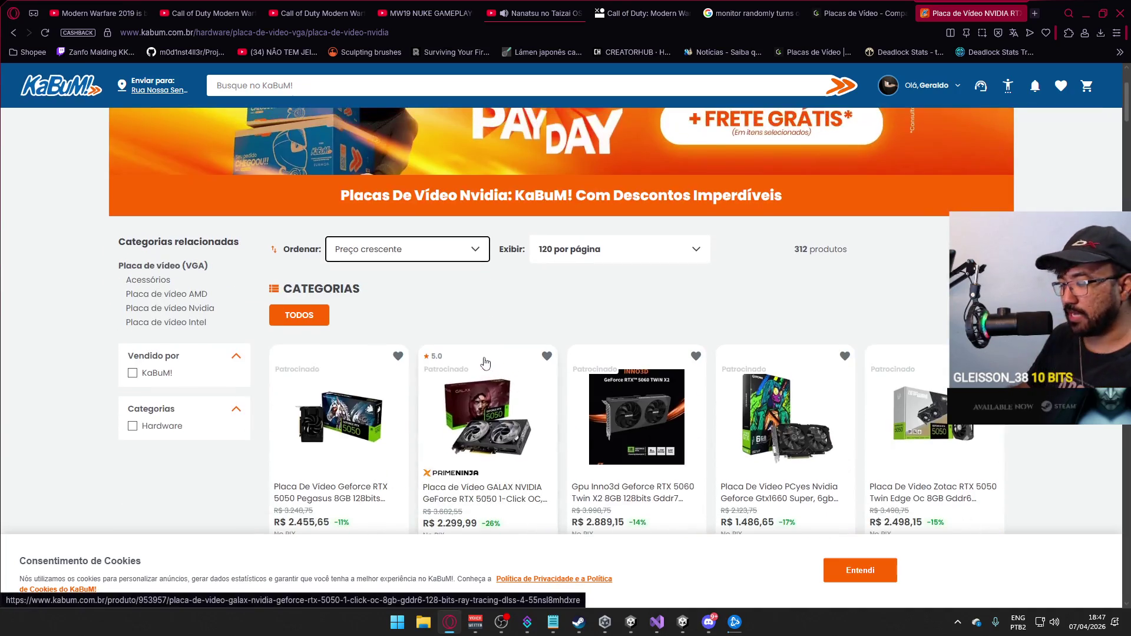
pyautogui.scroll(-1, 421, 314)
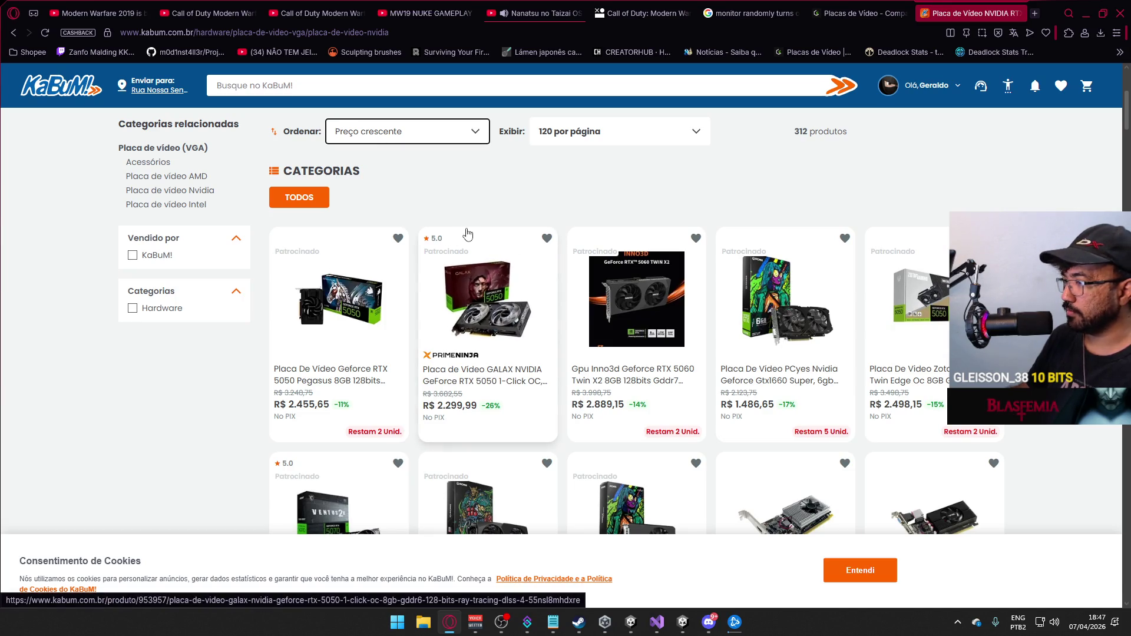
# Re-sort the listing by Preço decrescente and review the highest-priced cards.
pyautogui.click(400, 142)
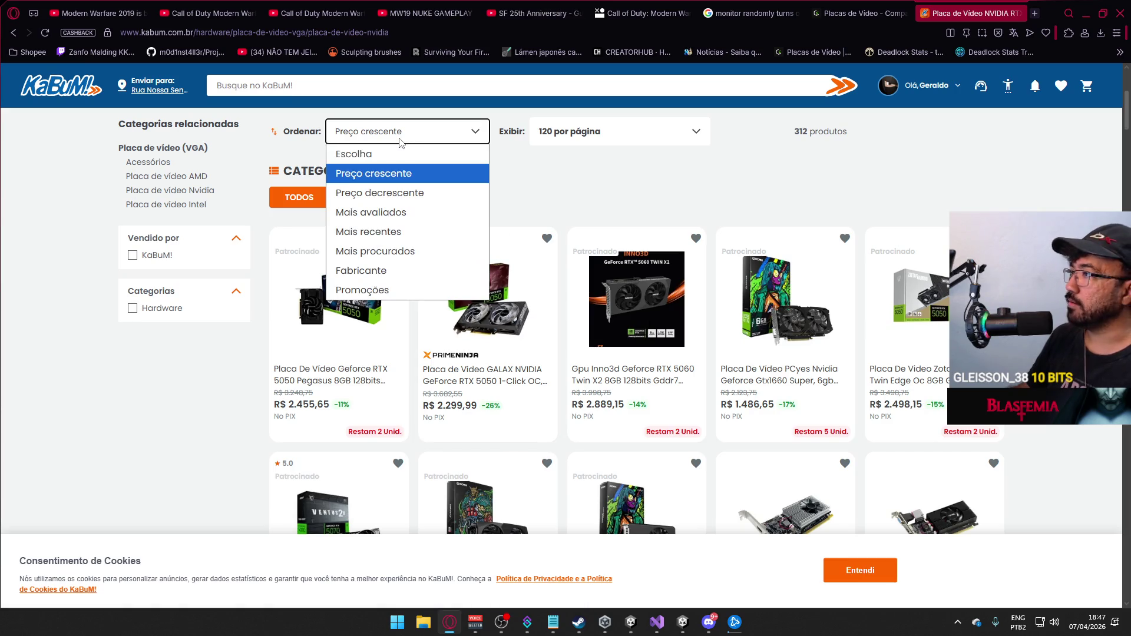
pyautogui.click(381, 192)
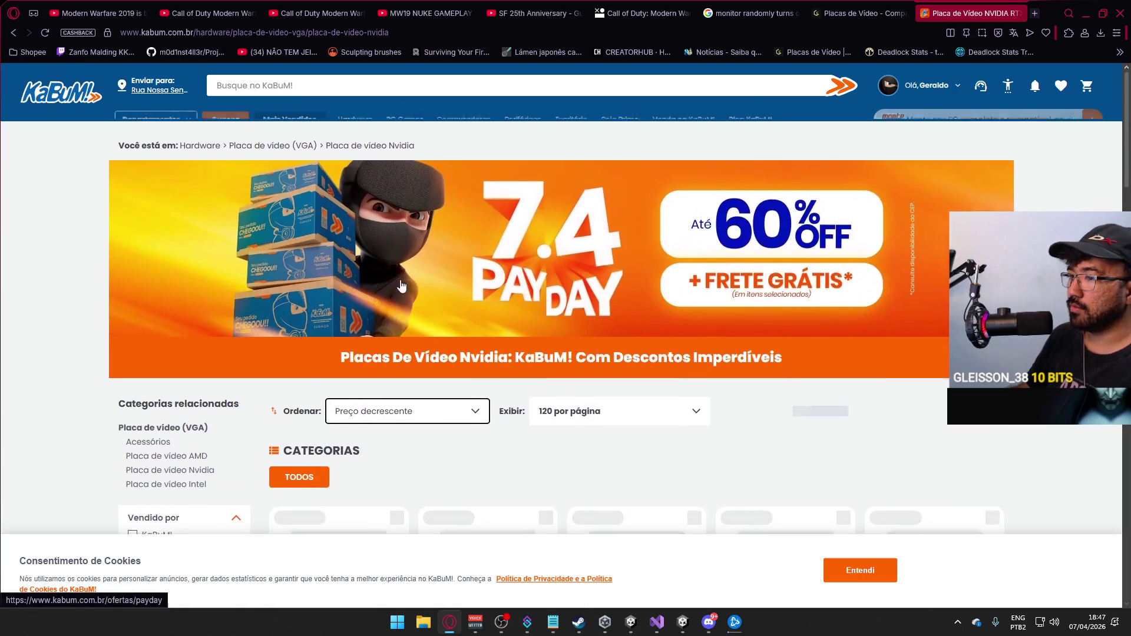
pyautogui.scroll(-2, 433, 323)
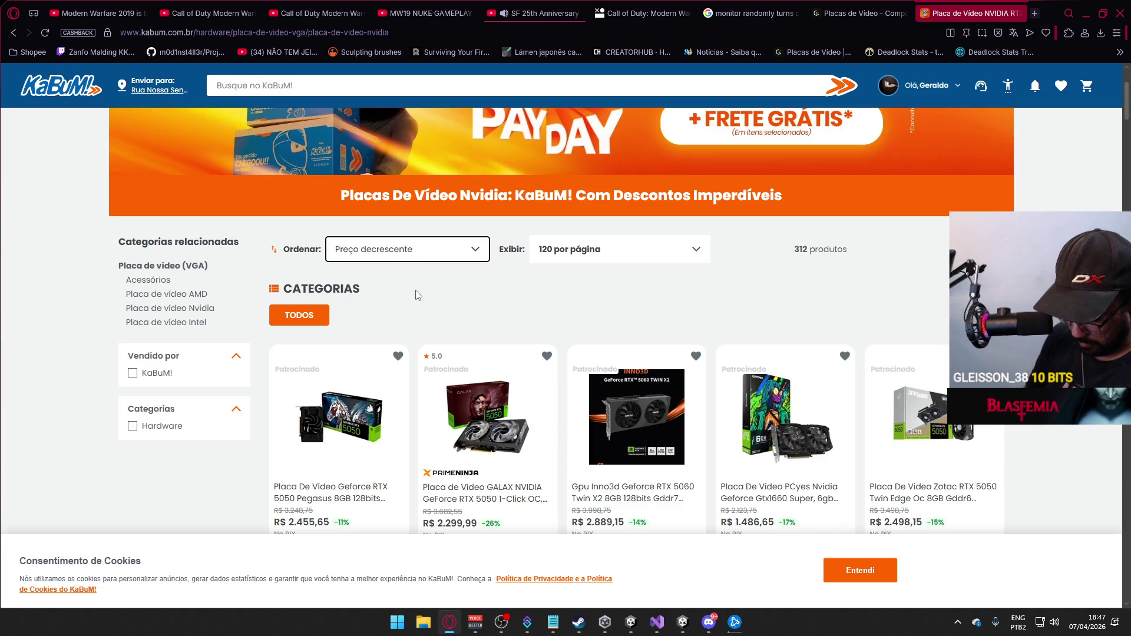
pyautogui.scroll(-2, 416, 294)
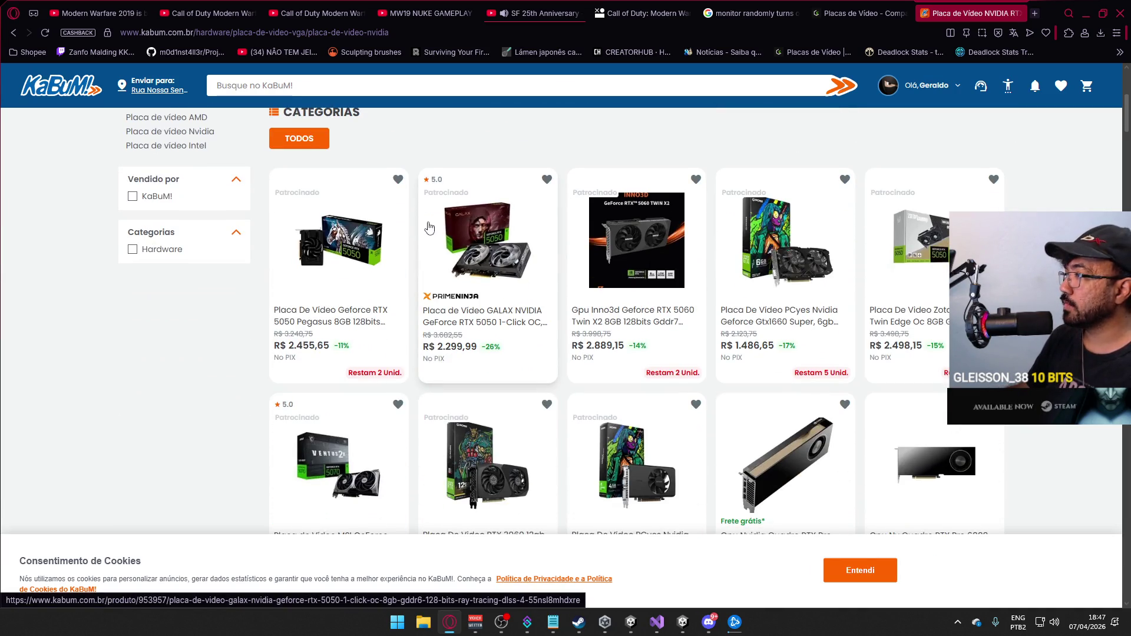
pyautogui.scroll(-2, 429, 228)
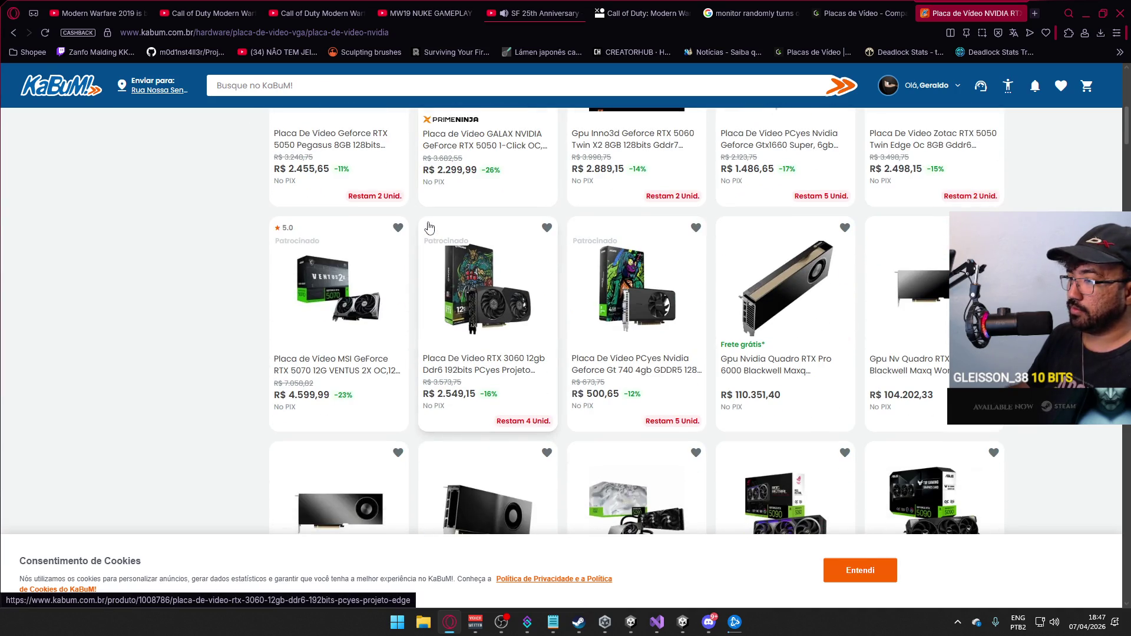
pyautogui.scroll(-1, 429, 228)
pyautogui.scroll(-1, 433, 230)
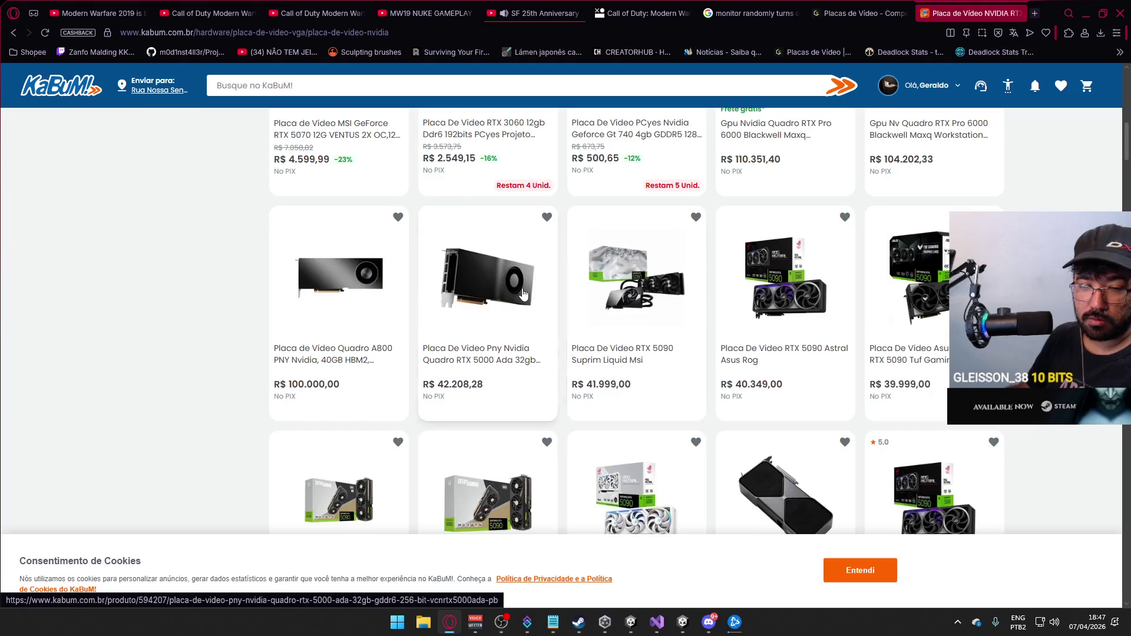
pyautogui.scroll(-2, 522, 294)
pyautogui.scroll(-2, 522, 293)
pyautogui.scroll(2, 523, 293)
pyautogui.scroll(2, 522, 294)
pyautogui.scroll(5, 522, 293)
pyautogui.scroll(2, 522, 290)
pyautogui.scroll(1, 517, 292)
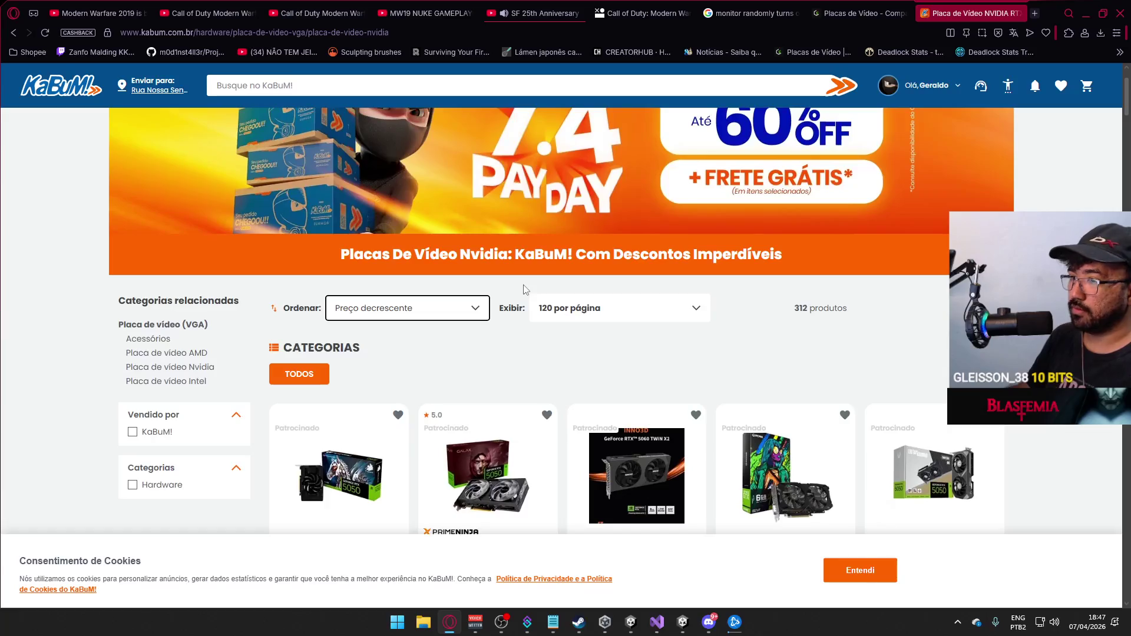
pyautogui.scroll(-1, 508, 294)
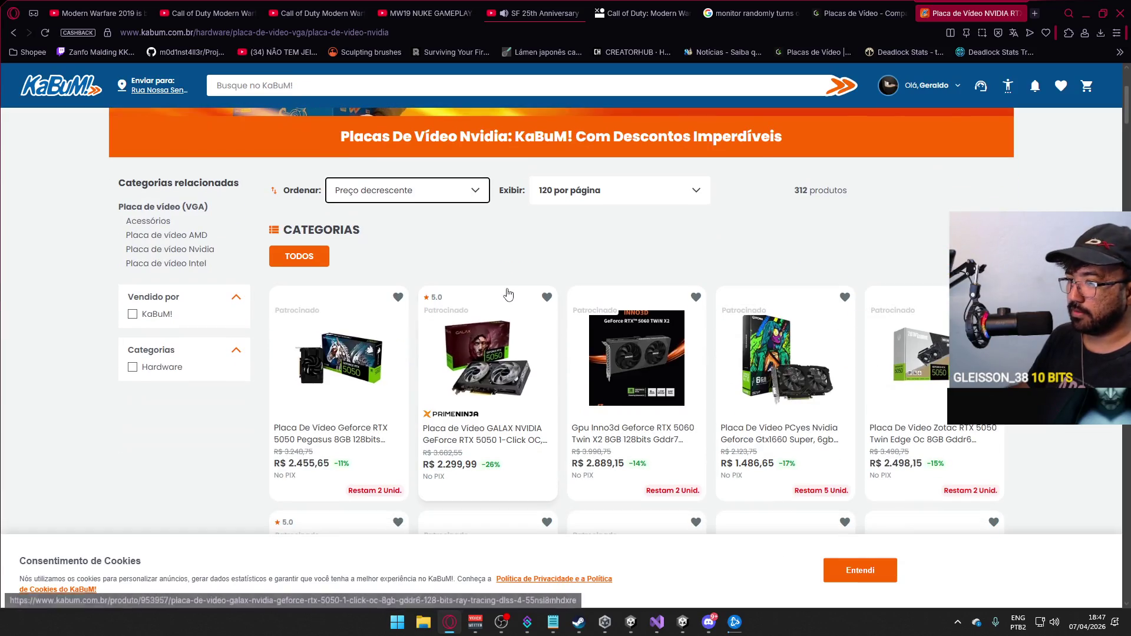
pyautogui.scroll(-1, 509, 294)
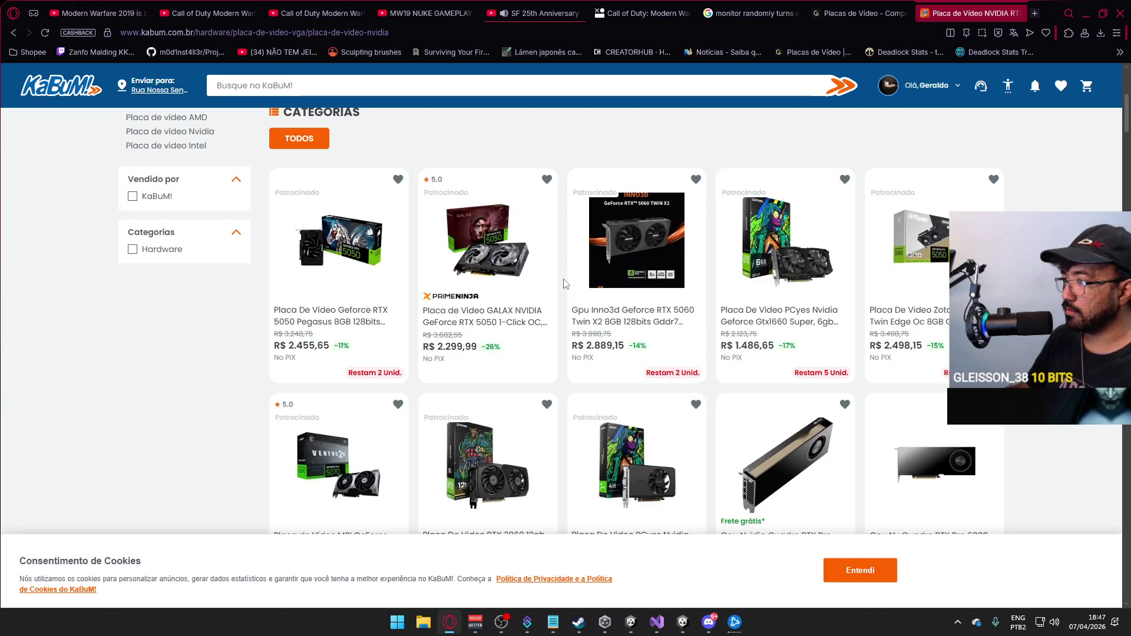
pyautogui.scroll(-1, 557, 287)
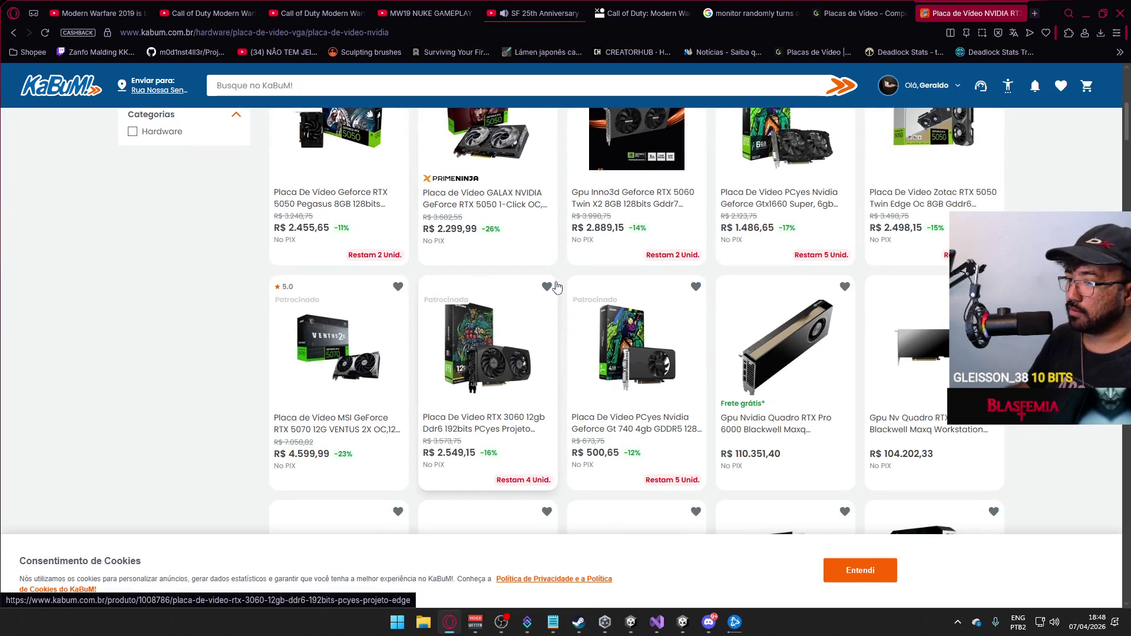
pyautogui.scroll(-2, 556, 286)
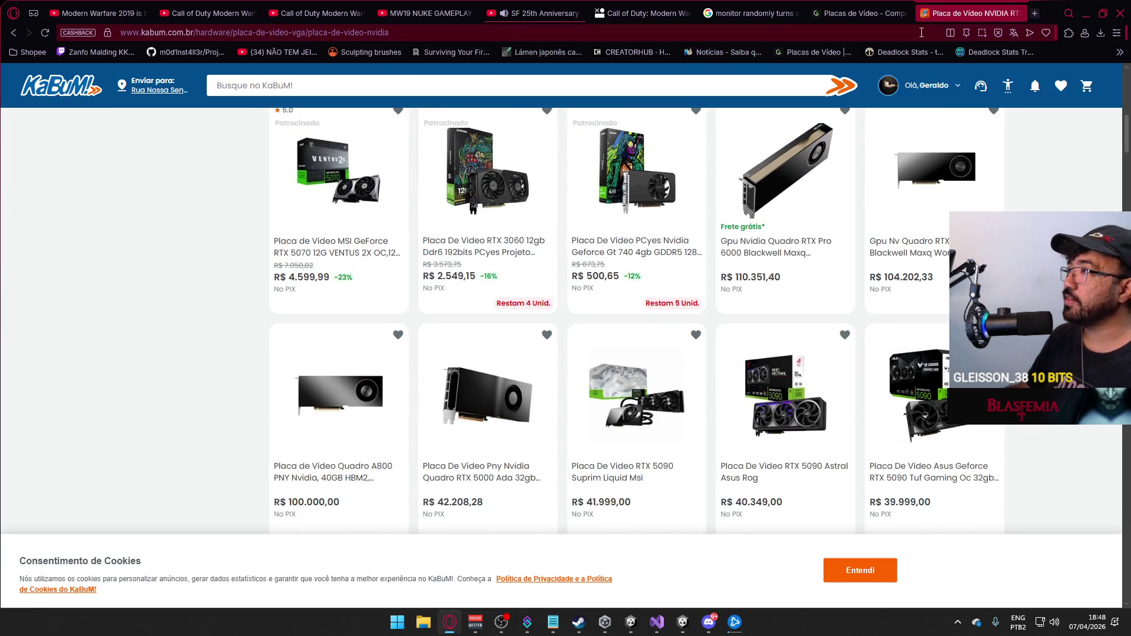
pyautogui.click(921, 31)
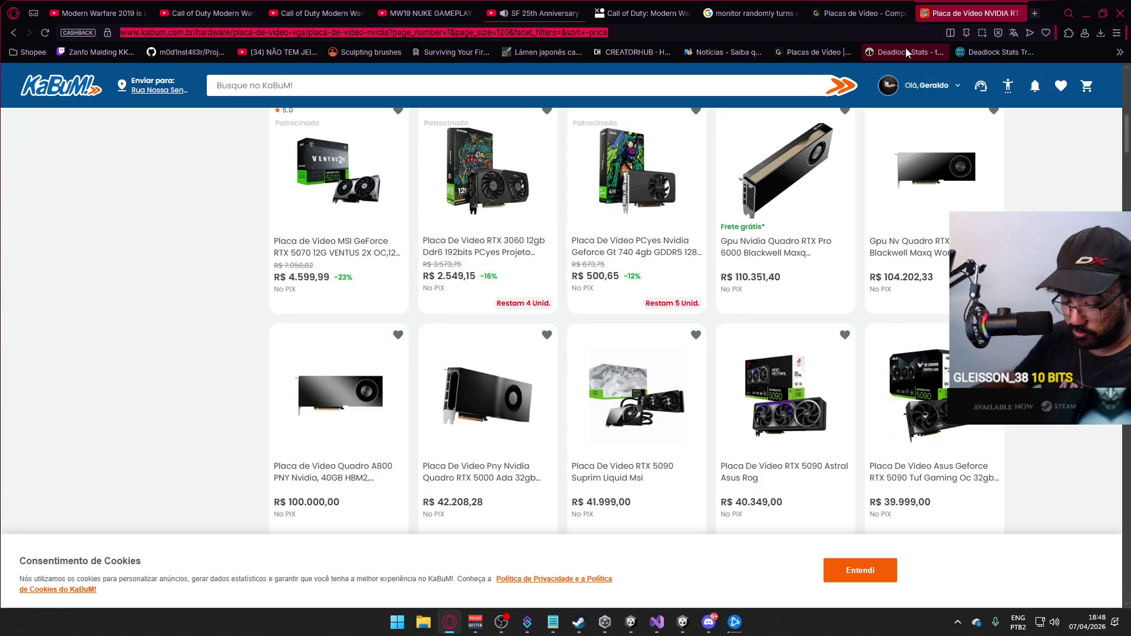
pyautogui.write('mercadolivre.com.br')
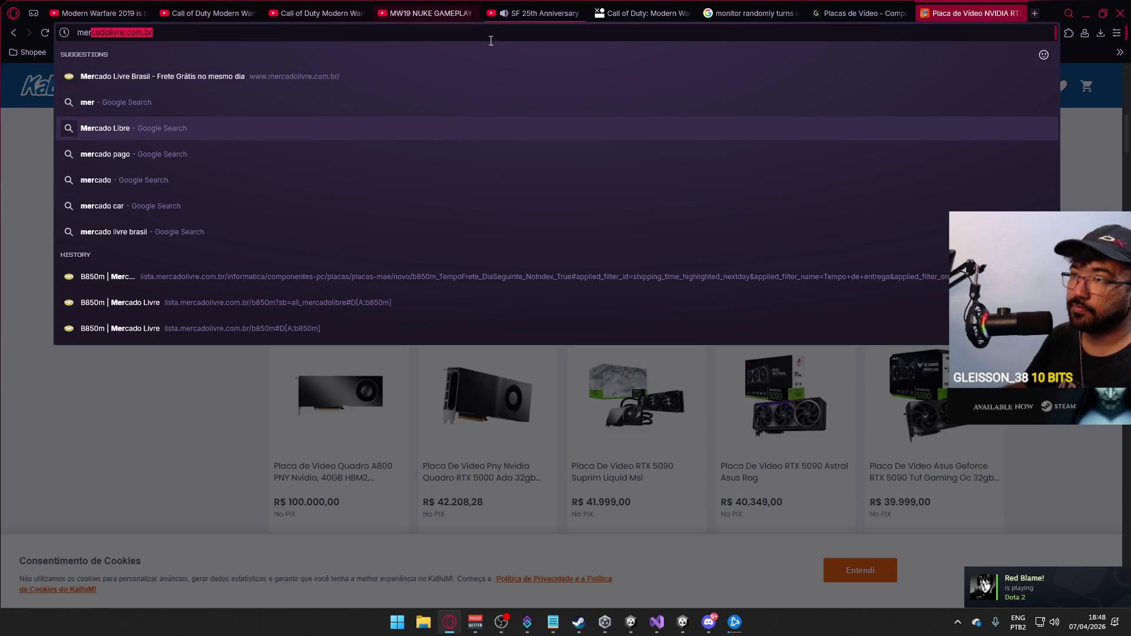
# Go to mercadolivre.com.br and start a search for 'placa' graphics cards.
pyautogui.click(470, 87)
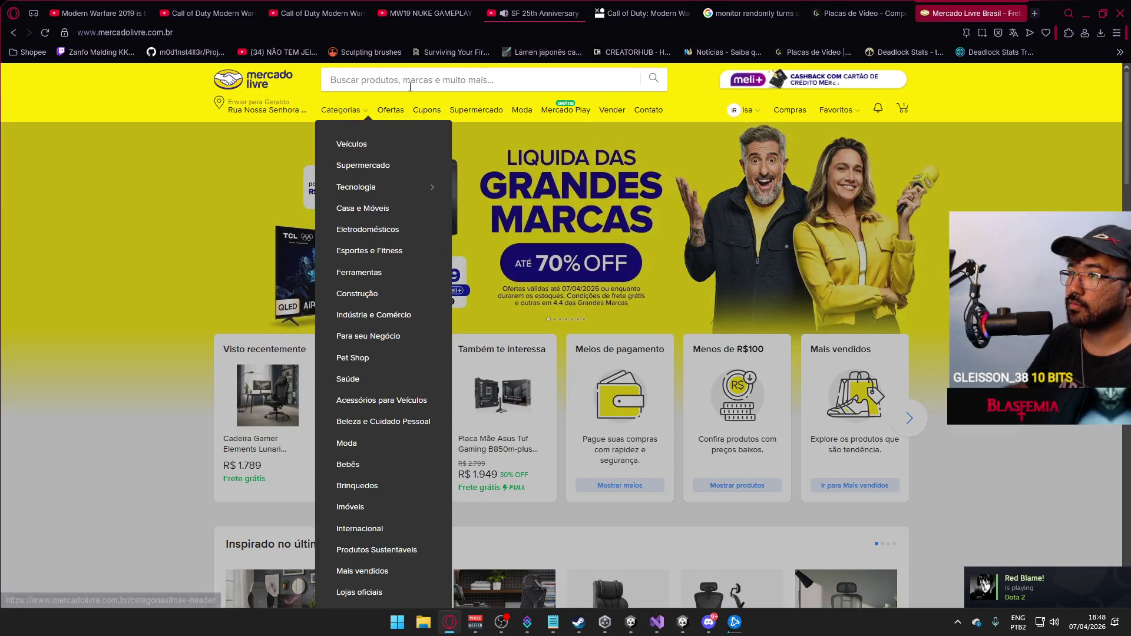
pyautogui.click(419, 81)
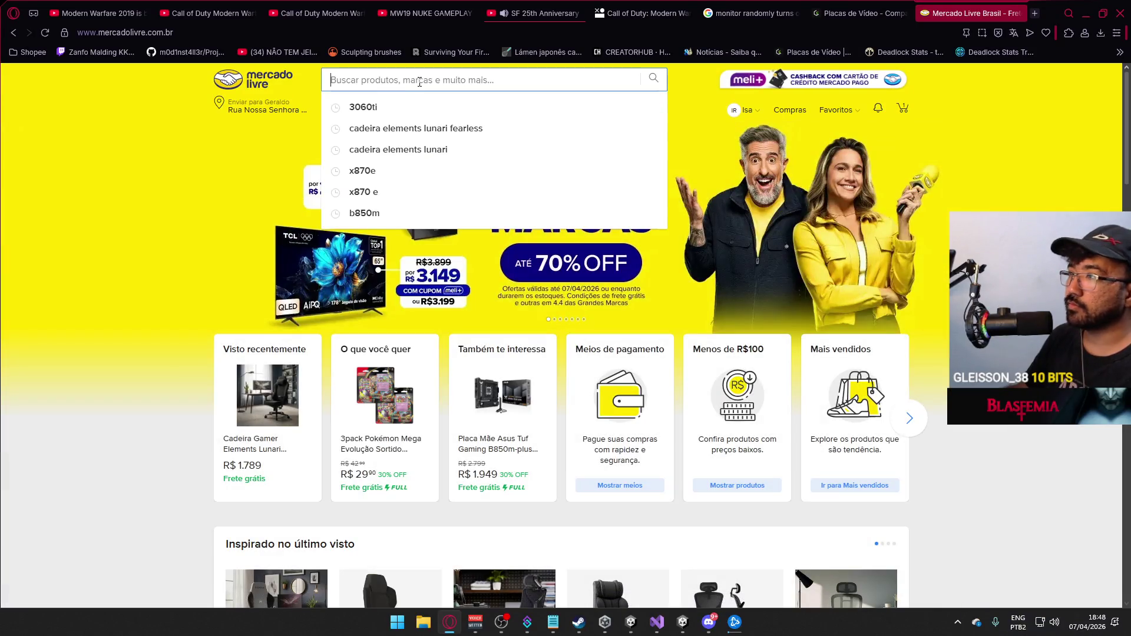
pyautogui.write('placa')
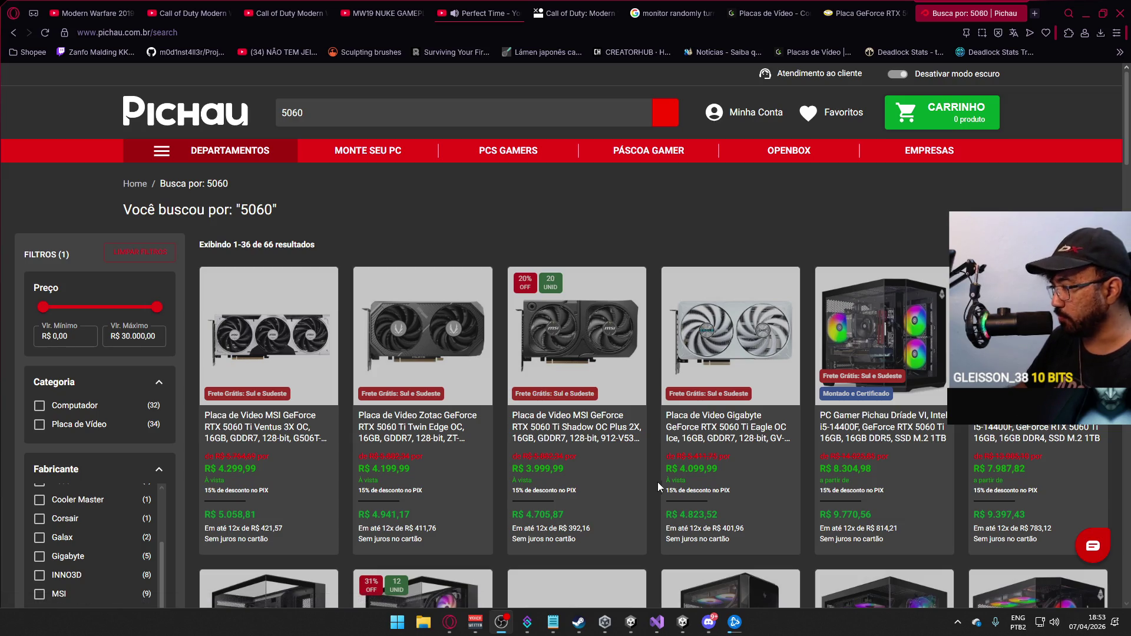
pyautogui.moveTo(730, 411)
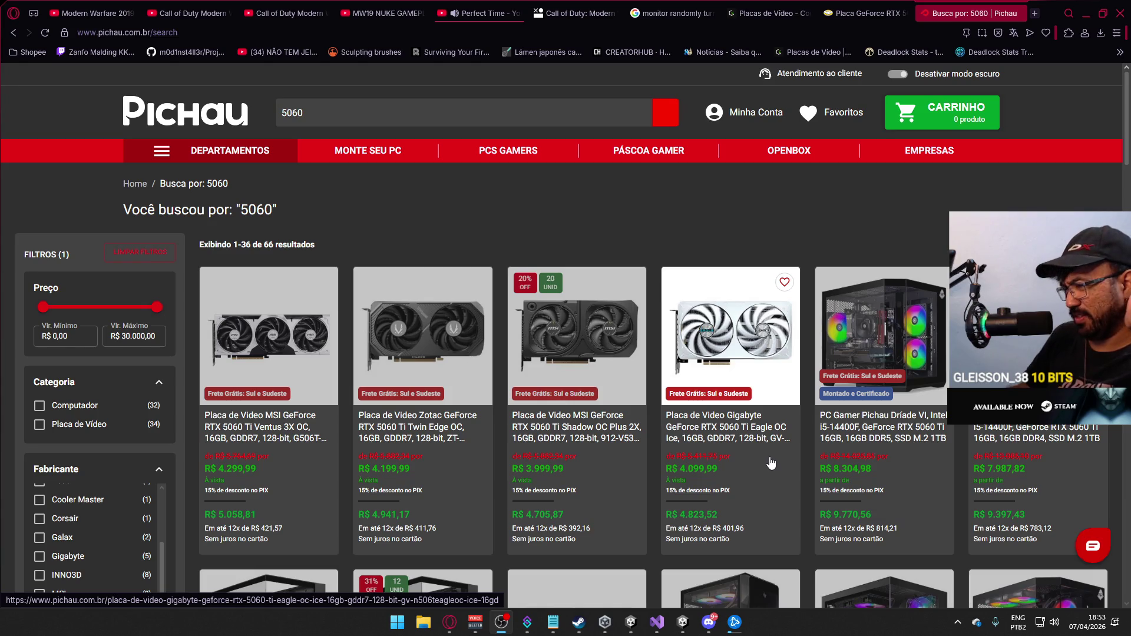
pyautogui.scroll(-2, 768, 464)
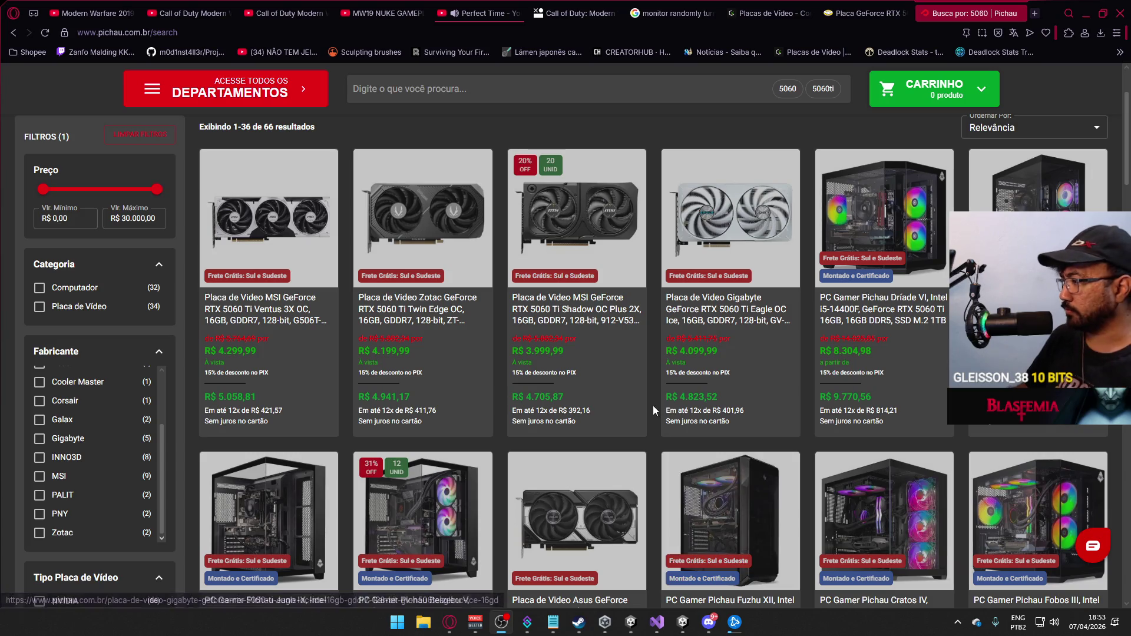
pyautogui.scroll(-2, 650, 293)
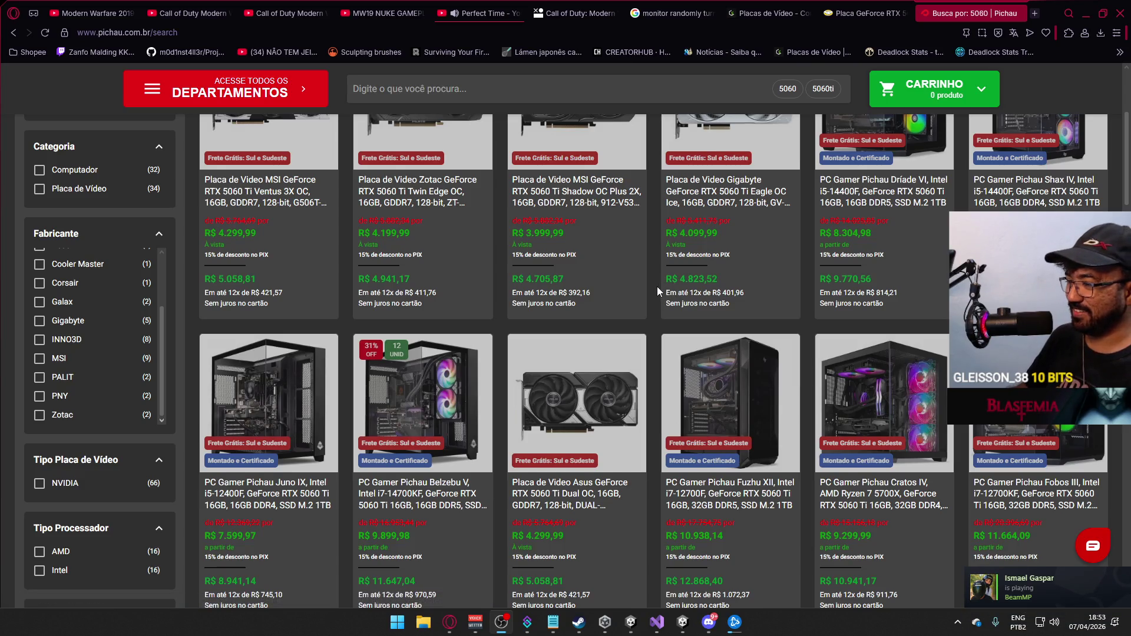
pyautogui.scroll(-1, 656, 287)
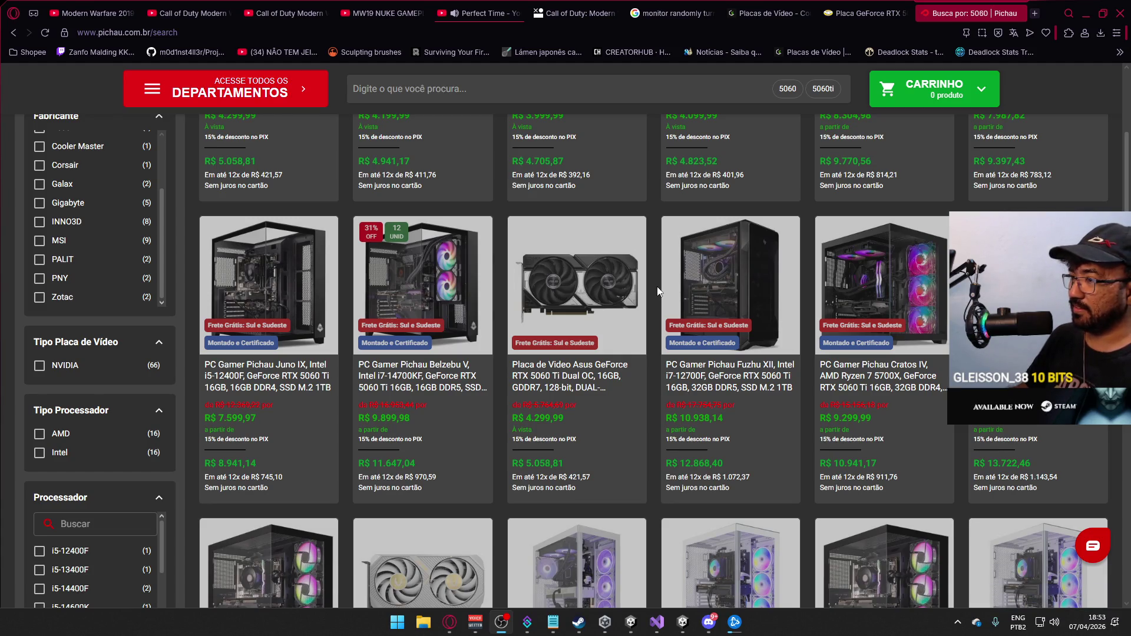
pyautogui.scroll(-2, 657, 287)
pyautogui.scroll(-3, 656, 287)
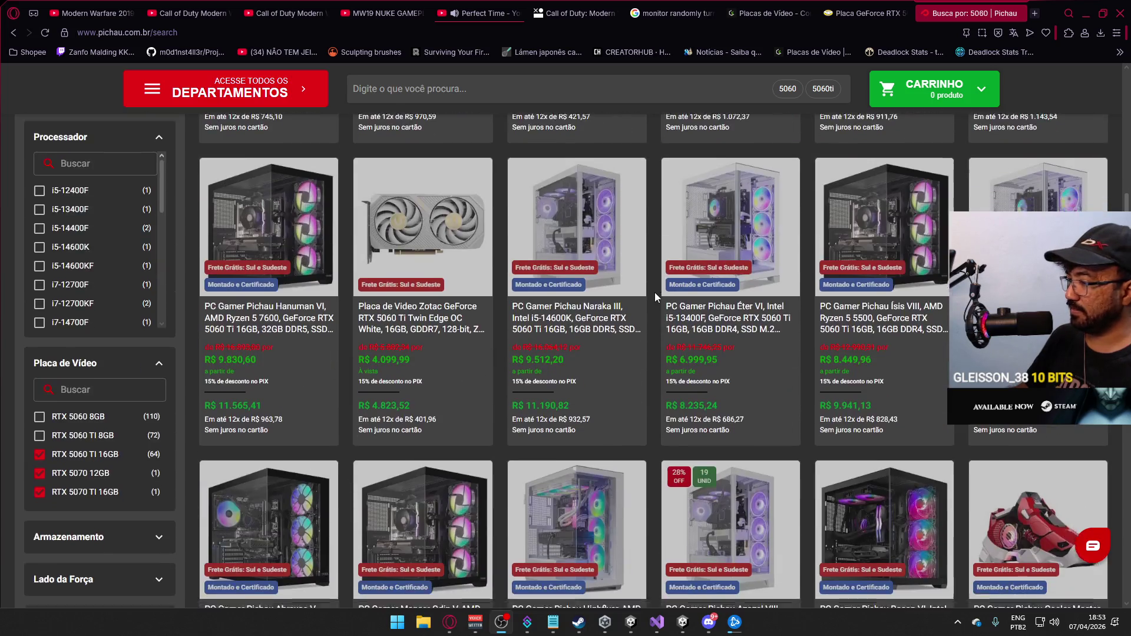
pyautogui.scroll(-3, 654, 292)
pyautogui.scroll(-4, 655, 293)
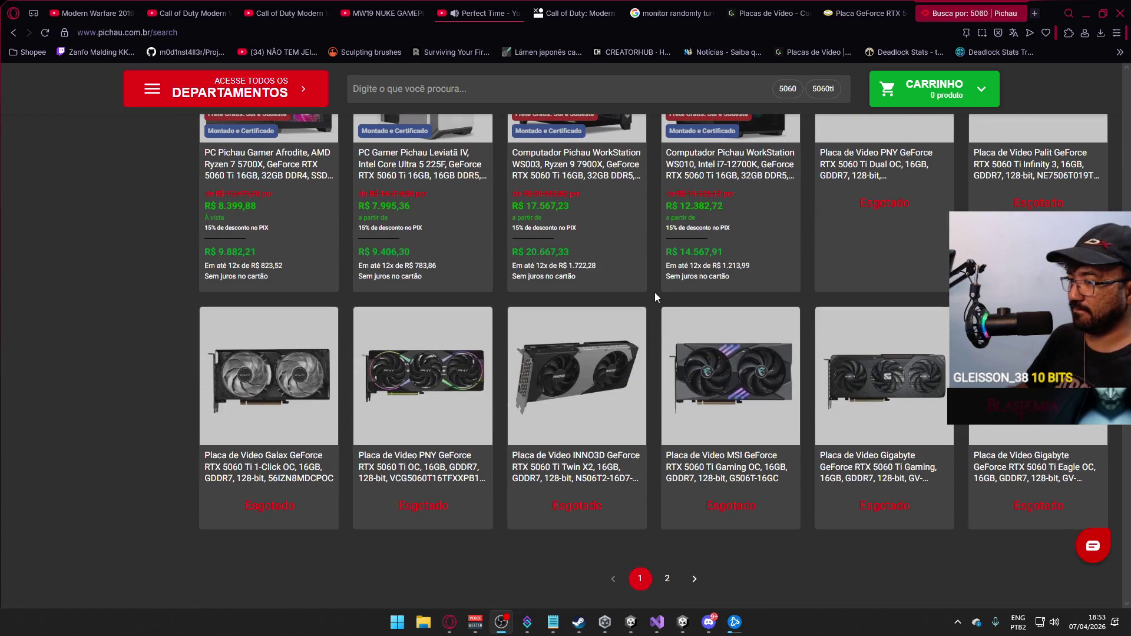
pyautogui.scroll(5, 678, 329)
pyautogui.scroll(5, 678, 330)
pyautogui.scroll(5, 677, 323)
pyautogui.scroll(3, 674, 318)
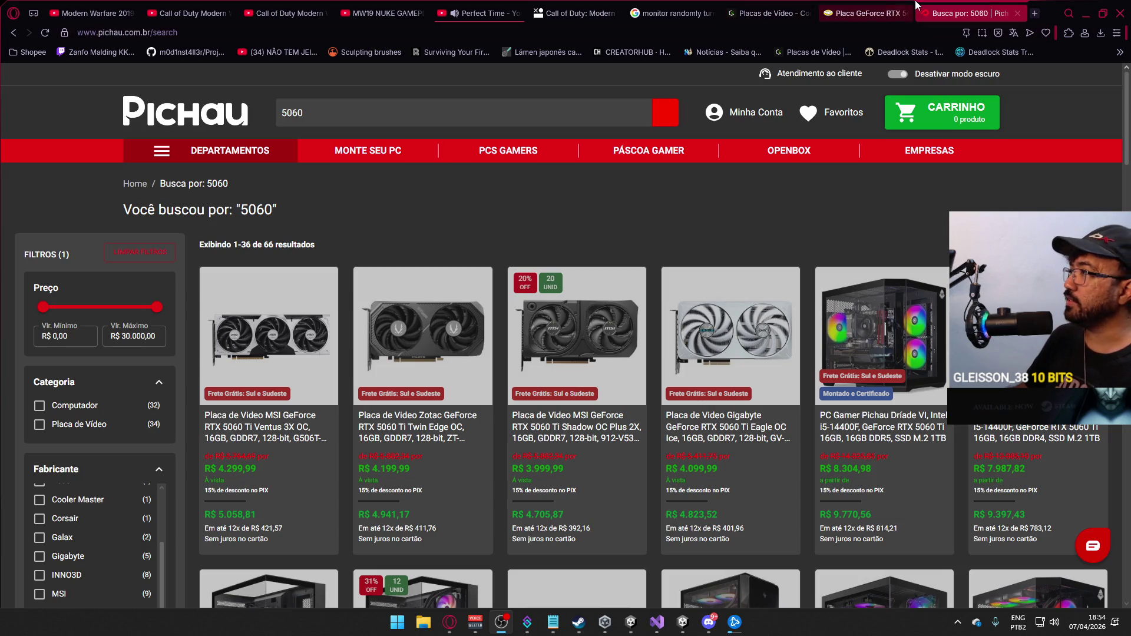
pyautogui.click(865, 11)
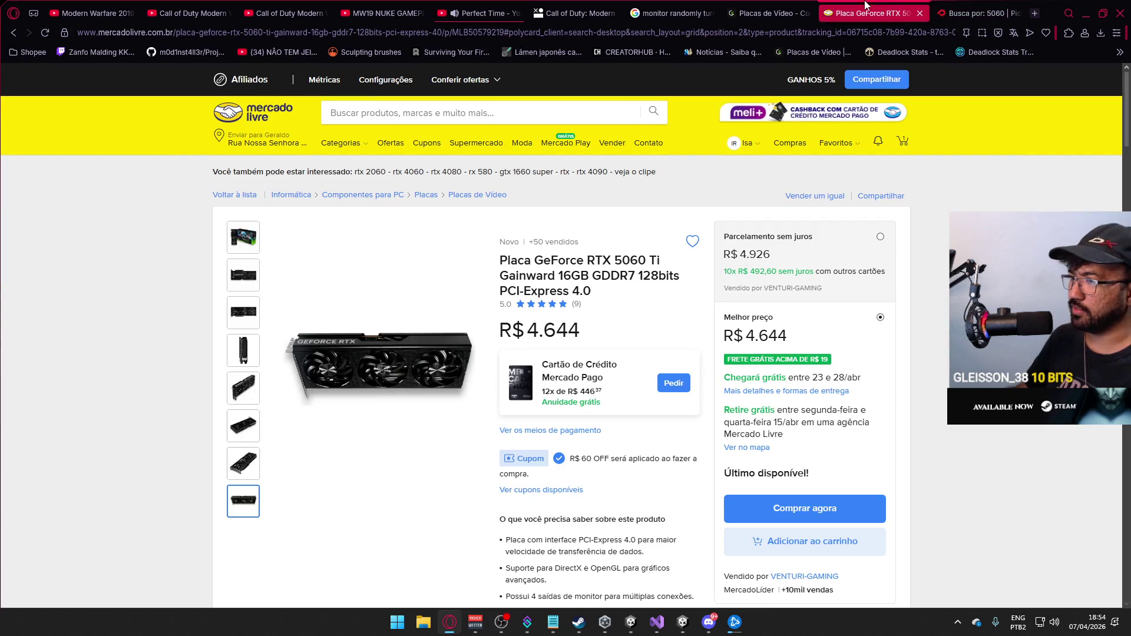
pyautogui.click(973, 13)
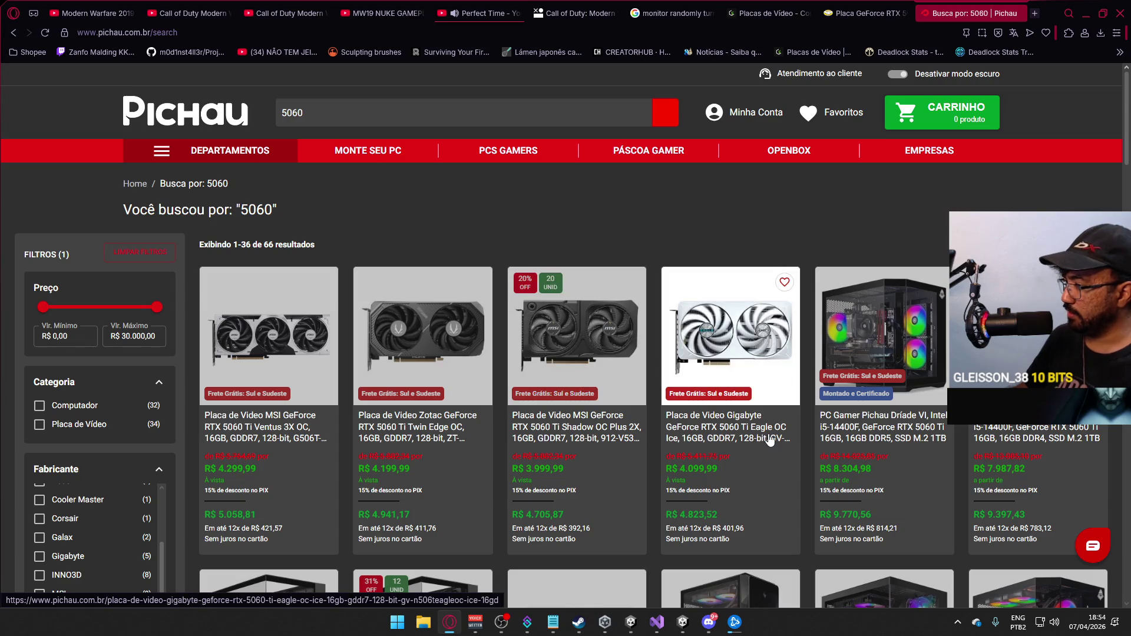
pyautogui.scroll(-2, 439, 323)
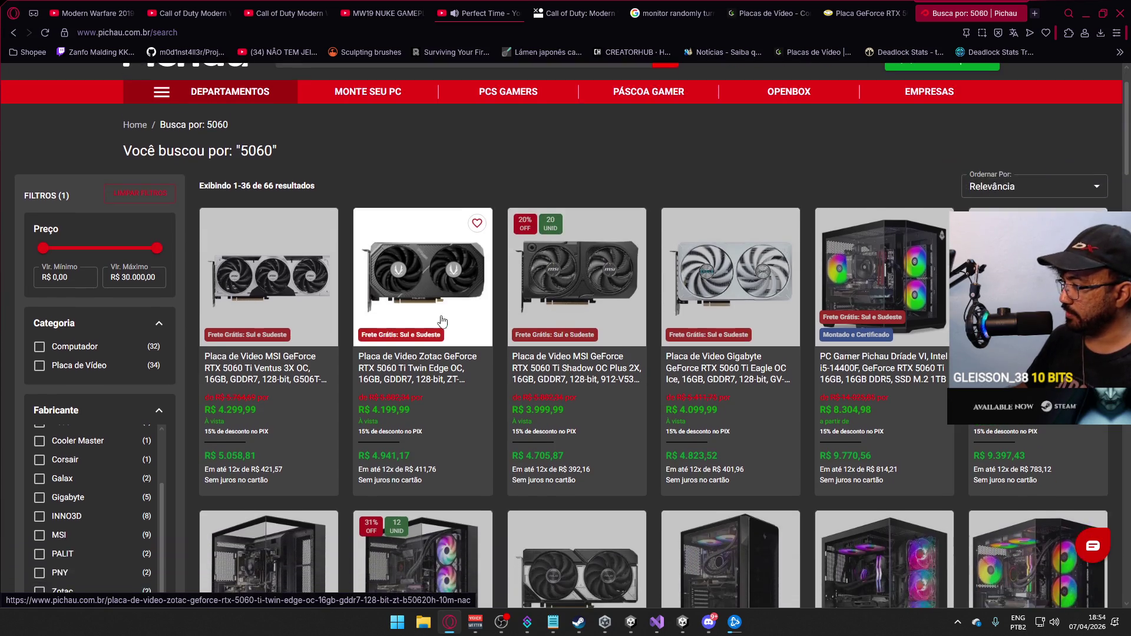